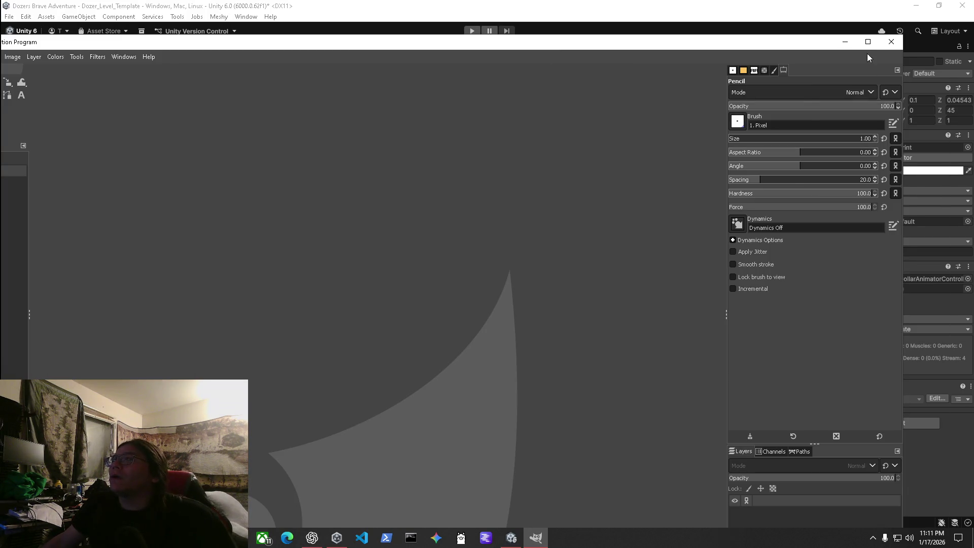
Step: Maximize GIMP briefly, then minimize it so the Unity editor shows again
{"action": "left_click", "coordinate": [868, 43]}
{"action": "left_click", "coordinate": [916, 6]}
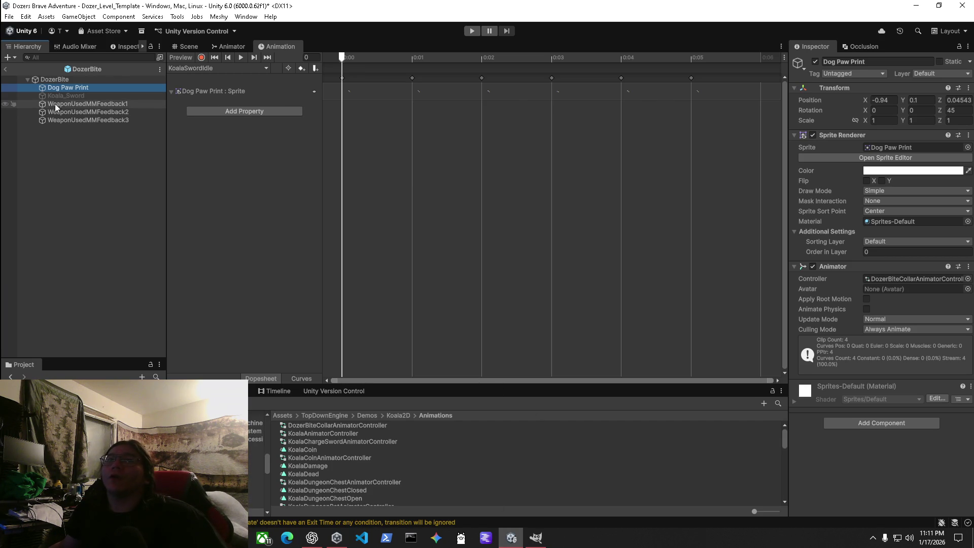
Step: Compare WeaponUsedMMFeedback1 with Dog Paw Print, then disable Dog Paw Print's Animator component
{"action": "left_click", "coordinate": [76, 103]}
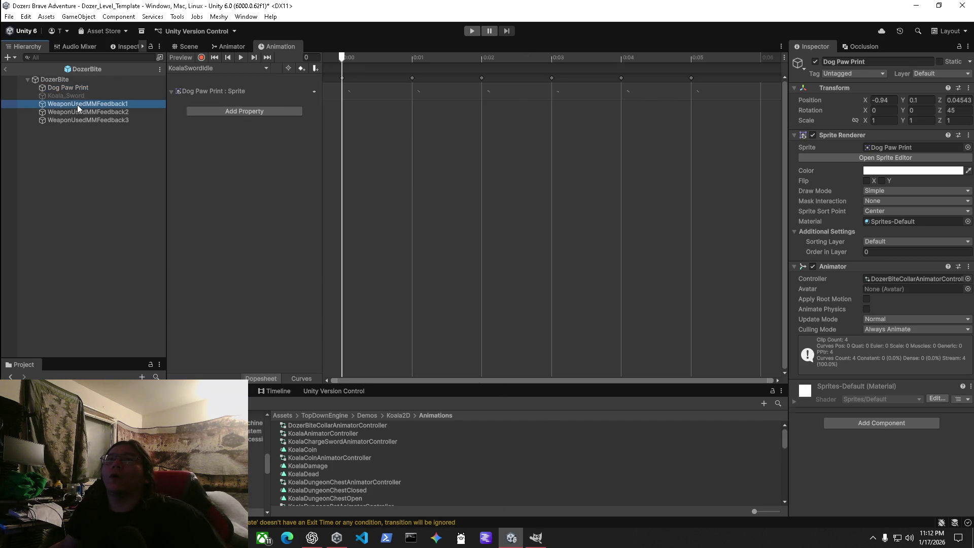
{"action": "left_click", "coordinate": [68, 89]}
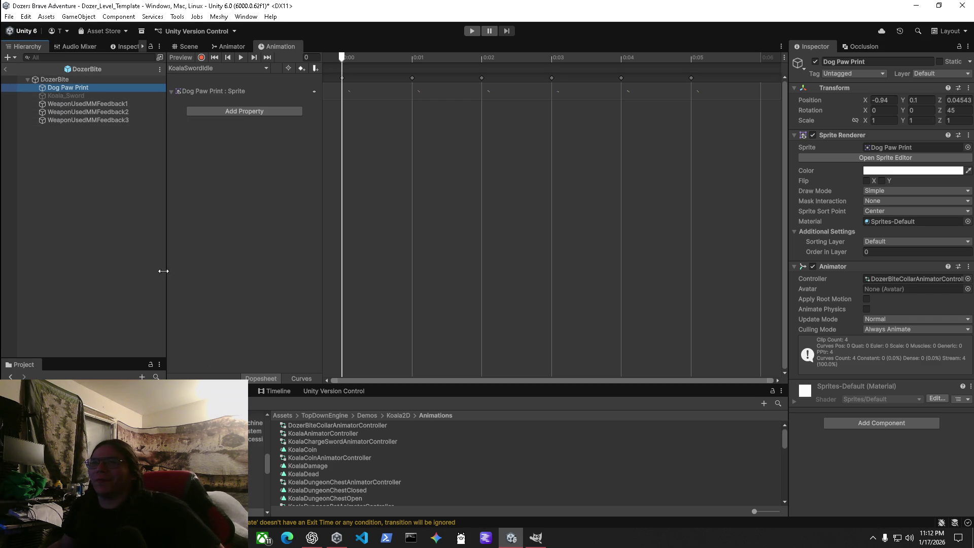
{"action": "left_click", "coordinate": [80, 103]}
{"action": "left_click", "coordinate": [79, 87]}
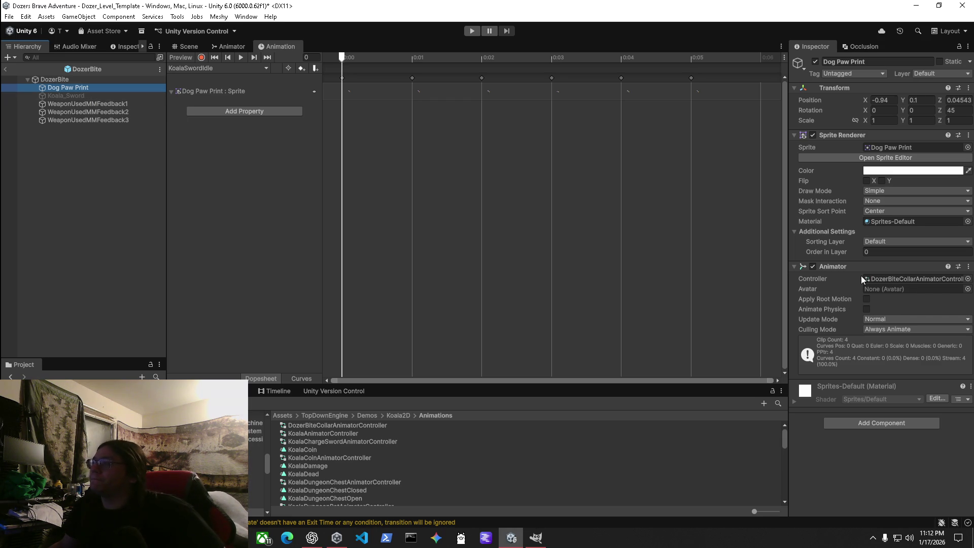
{"action": "left_click", "coordinate": [812, 269]}
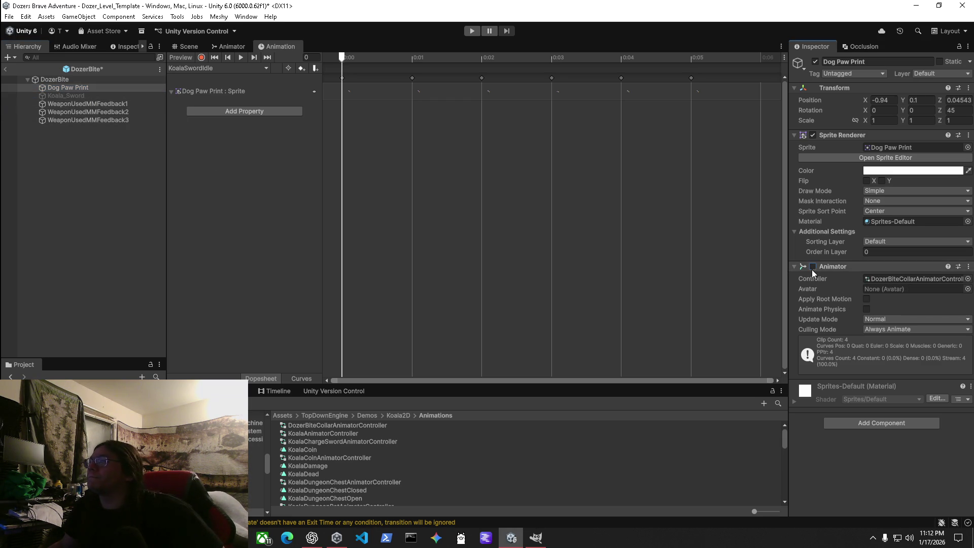
Step: Leave the DozerBite prefab for the level scene and select DozerBiteCollarPicker
{"action": "left_click", "coordinate": [184, 47]}
{"action": "left_click", "coordinate": [186, 57]}
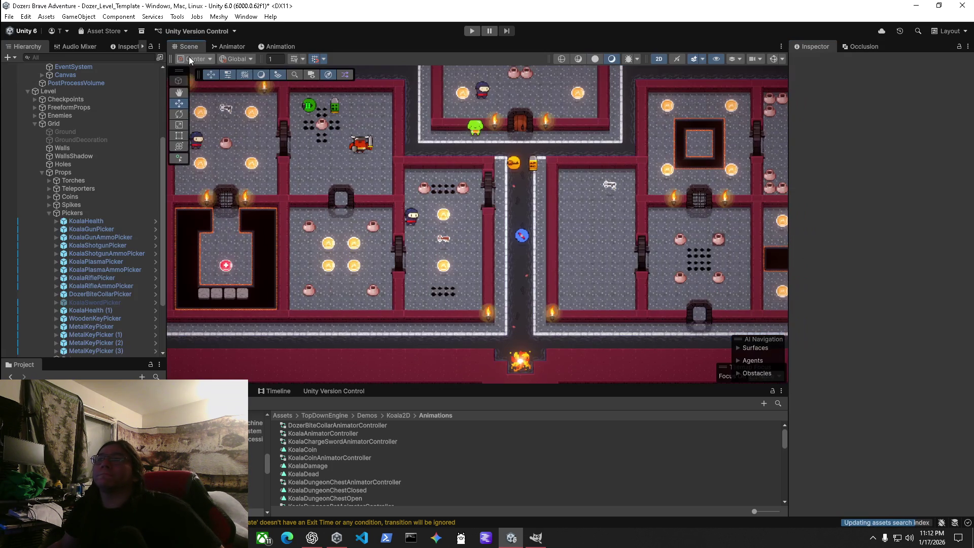
{"action": "left_click", "coordinate": [526, 245]}
{"action": "scroll", "coordinate": [888, 433], "scroll_direction": "down", "scroll_amount": 5}
{"action": "scroll", "coordinate": [887, 434], "scroll_direction": "down", "scroll_amount": 4}
Step: Trace the DozerBiteCollar item to its DozerBite weapon prefab, then return to the level and play
{"action": "double_click", "coordinate": [883, 176]}
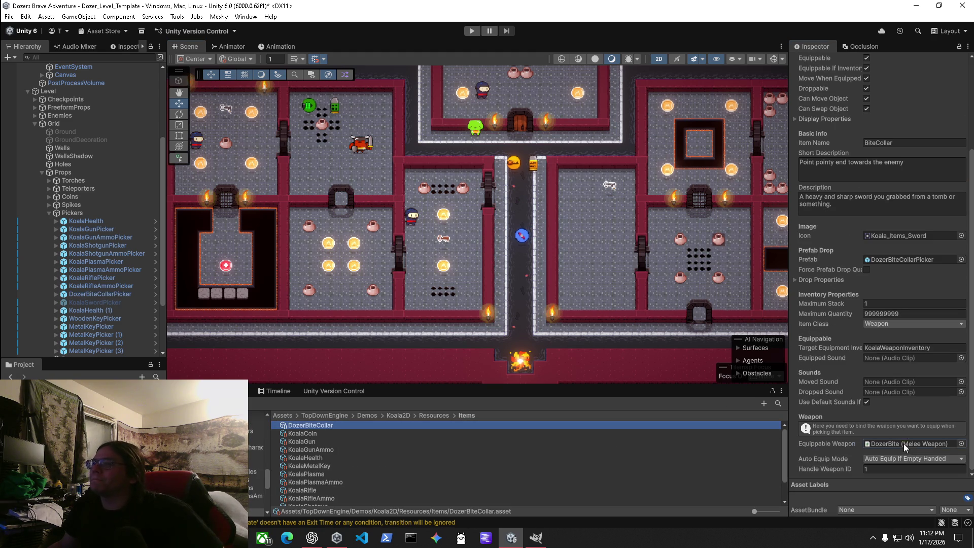
{"action": "left_click", "coordinate": [904, 446]}
{"action": "double_click", "coordinate": [303, 426]}
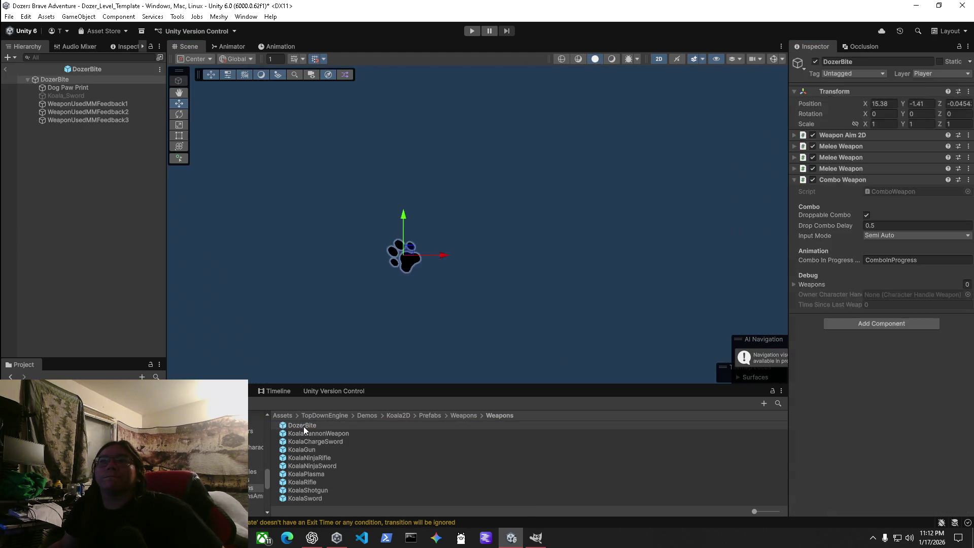
{"action": "left_click", "coordinate": [303, 426]}
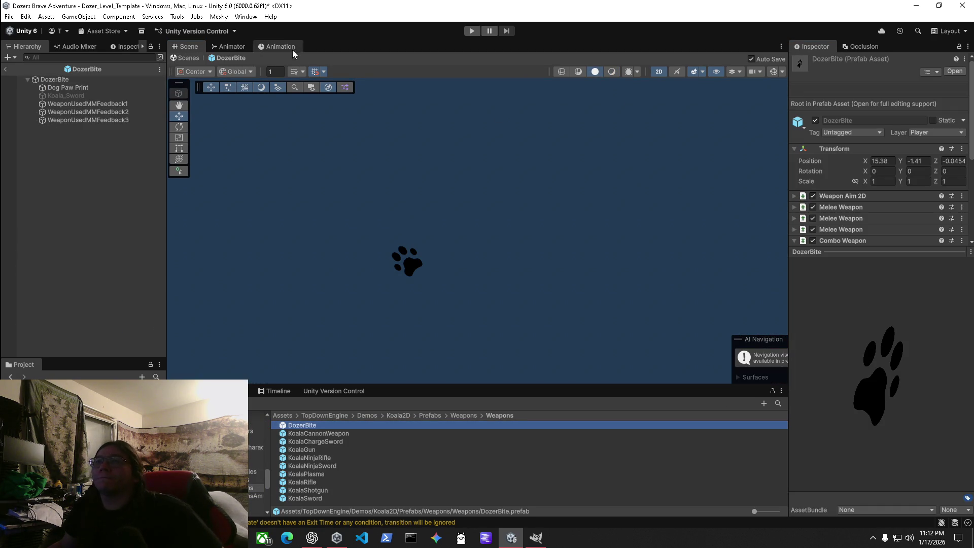
{"action": "left_click", "coordinate": [184, 59]}
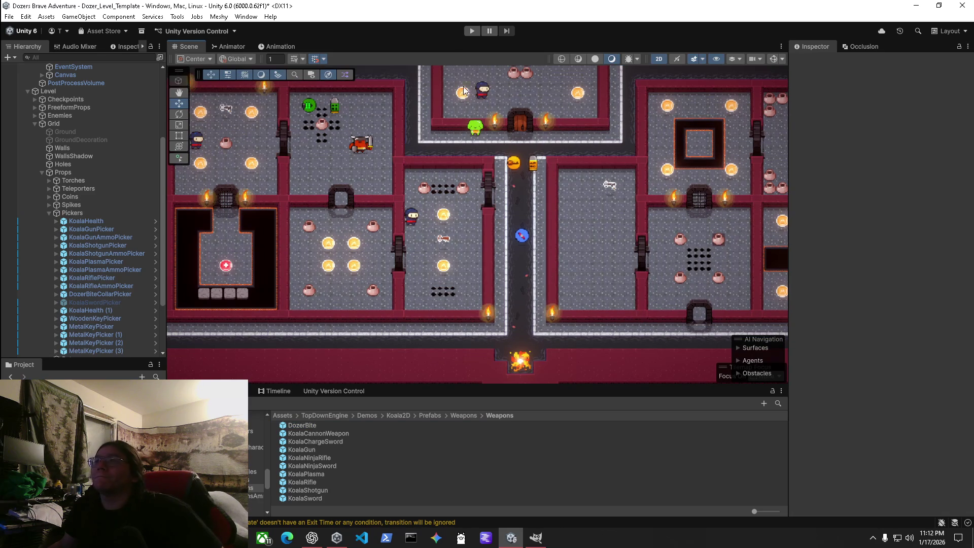
{"action": "left_click", "coordinate": [476, 31]}
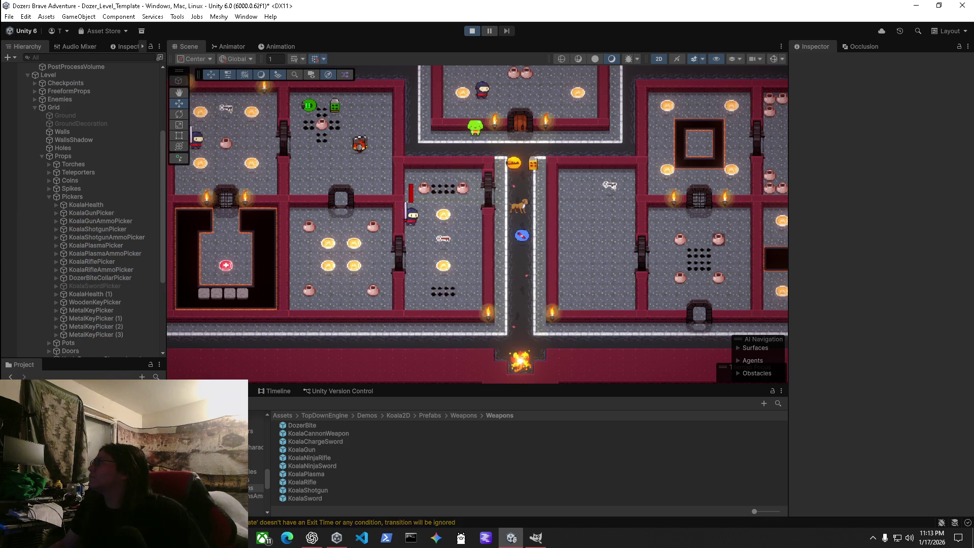
Step: Walk the dog down to the collar pickup, then right, up and left through the corridors
{"action": "key", "text": "s"}
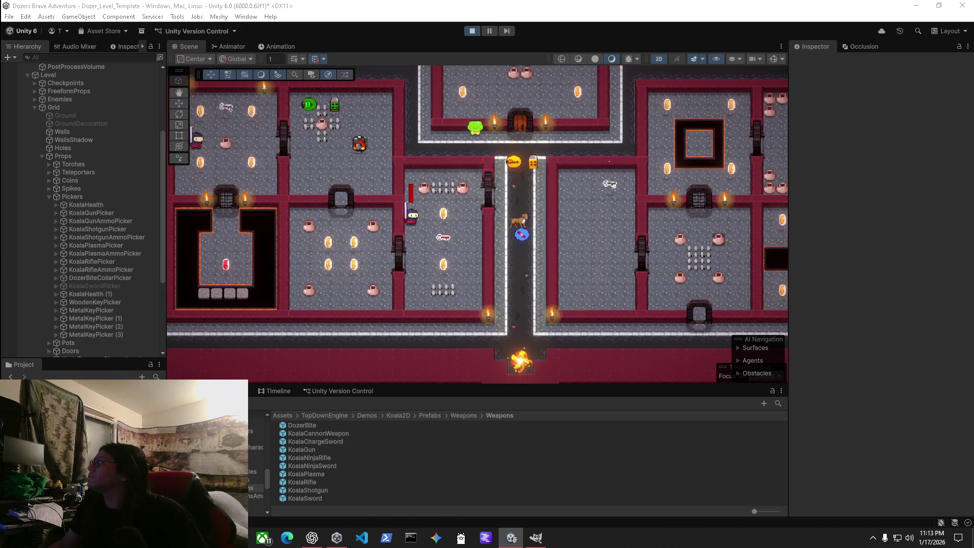
{"action": "key", "text": "d"}
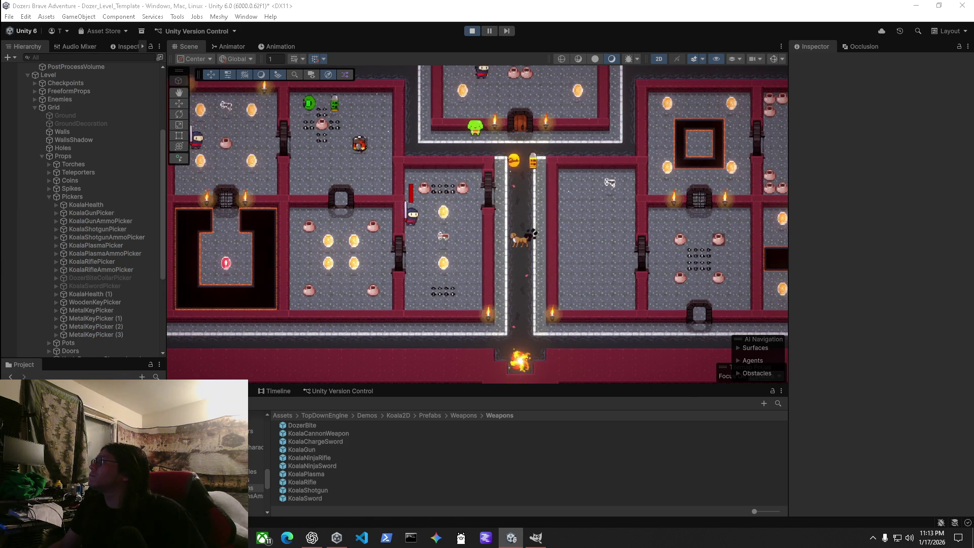
{"action": "key", "text": "w"}
{"action": "key", "text": "w"}
{"action": "key", "text": "w"}
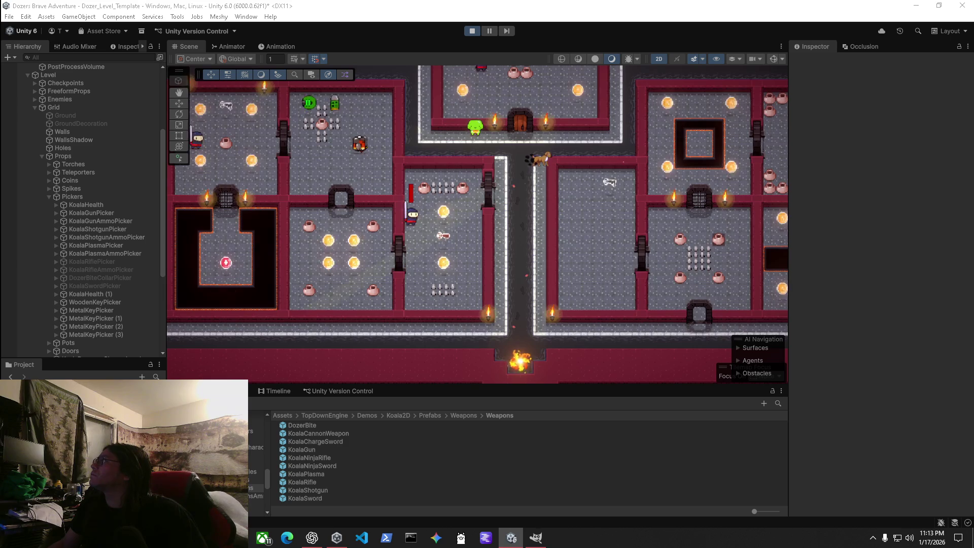
{"action": "key", "text": "d"}
{"action": "key", "text": "d"}
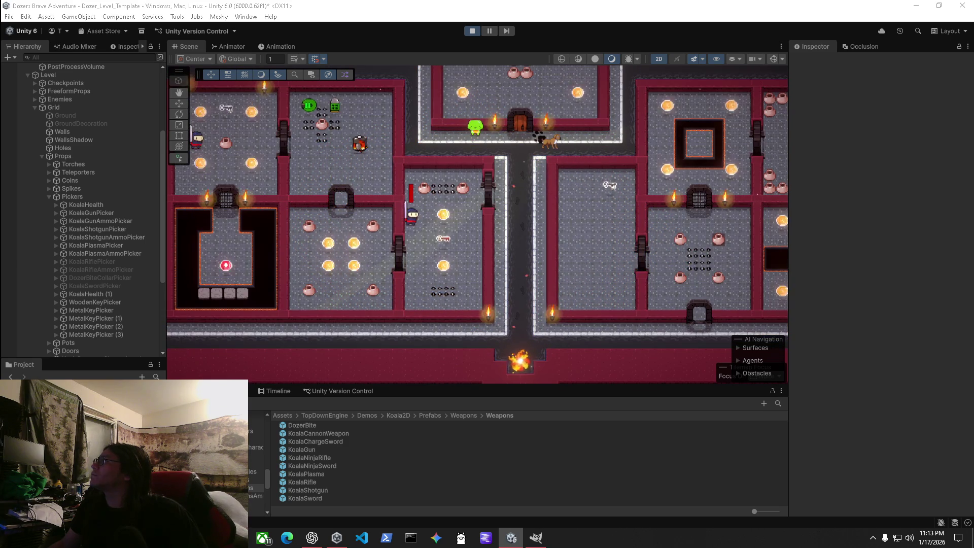
{"action": "key", "text": "d"}
{"action": "key", "text": "d"}
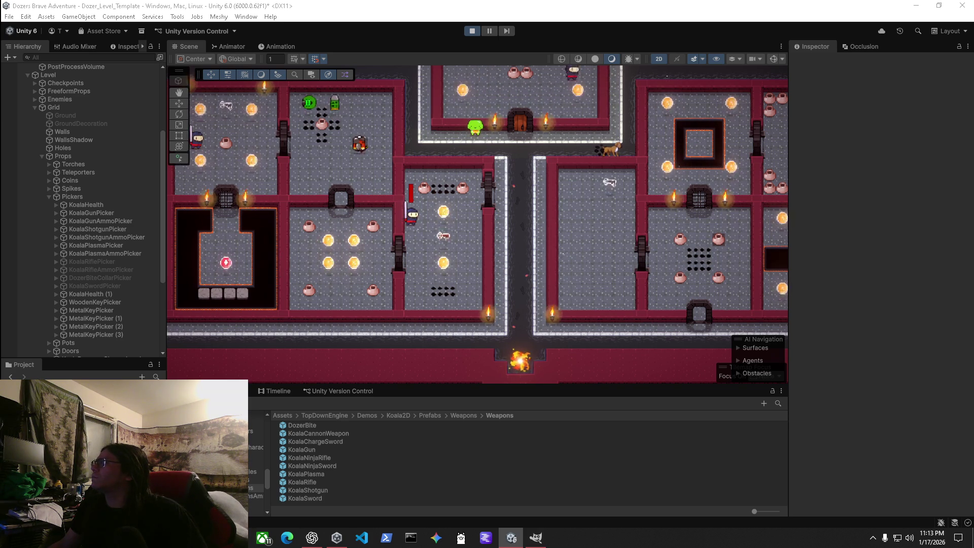
{"action": "key", "text": "a"}
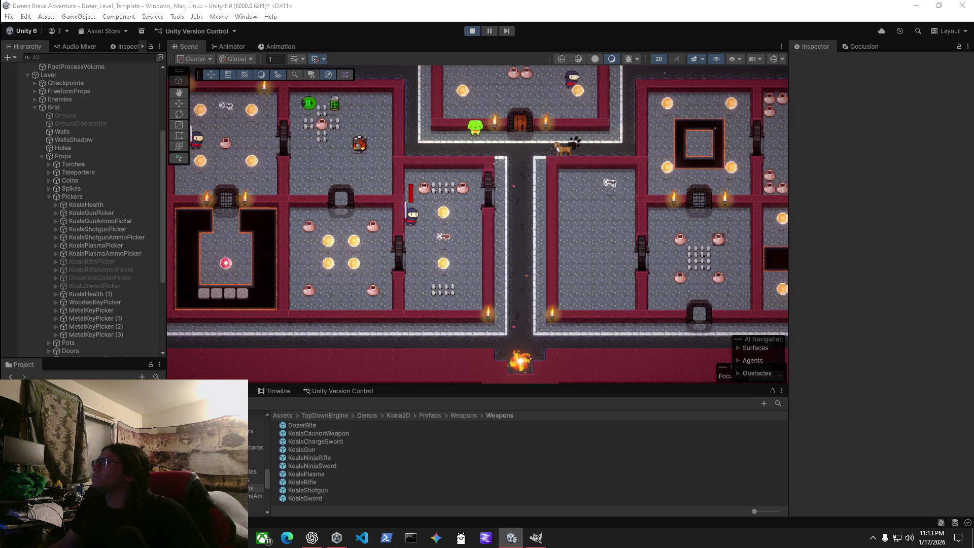
{"action": "key", "text": "super"}
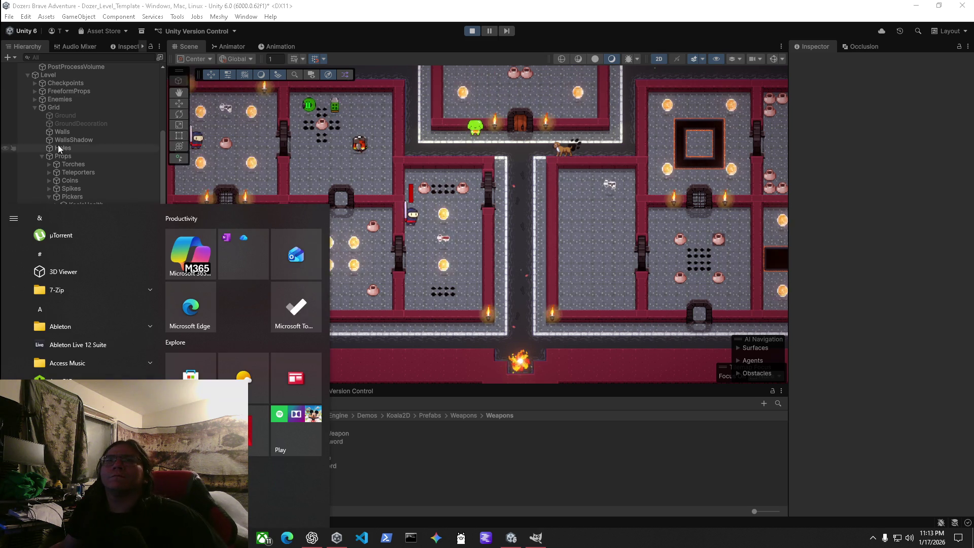
Step: Stop the play test and select the Ground tilemap object
{"action": "left_click", "coordinate": [65, 115]}
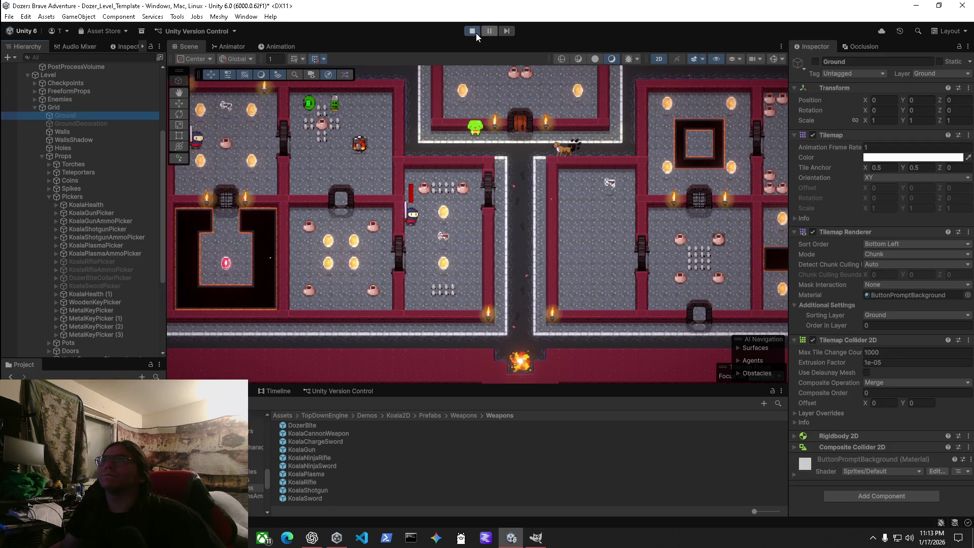
{"action": "left_click", "coordinate": [472, 31]}
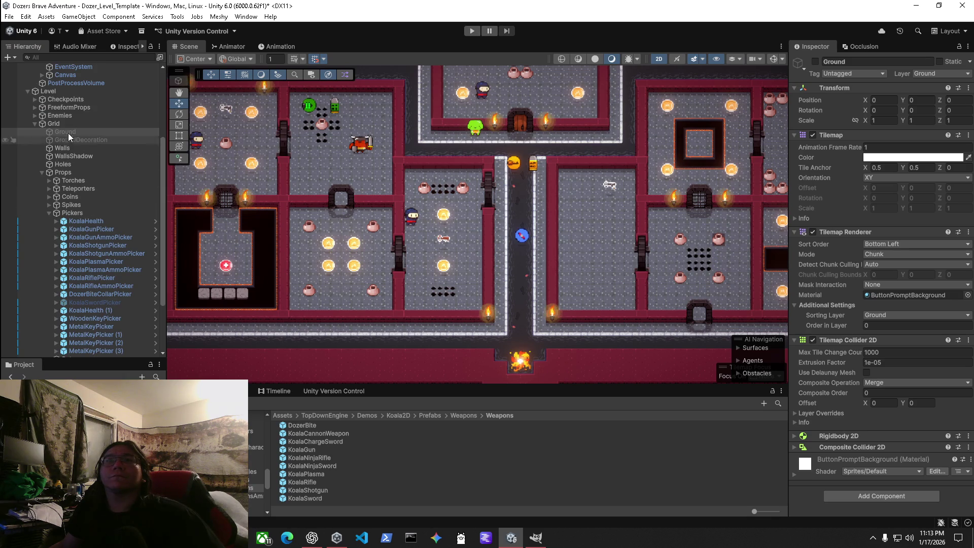
{"action": "left_click", "coordinate": [70, 137]}
{"action": "left_click", "coordinate": [69, 132]}
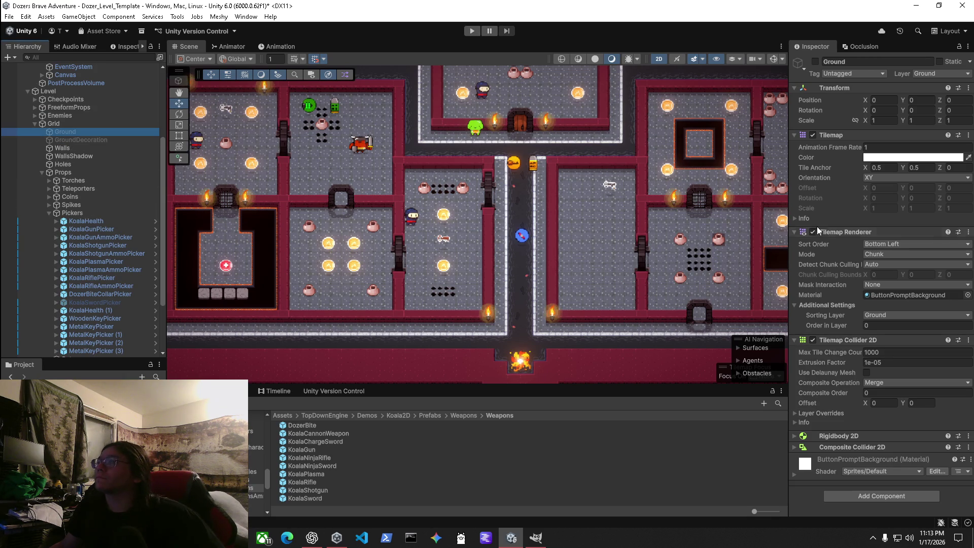
Step: Make Ground active, turn off its Tilemap Renderer, and start Play mode again
{"action": "left_click", "coordinate": [814, 62]}
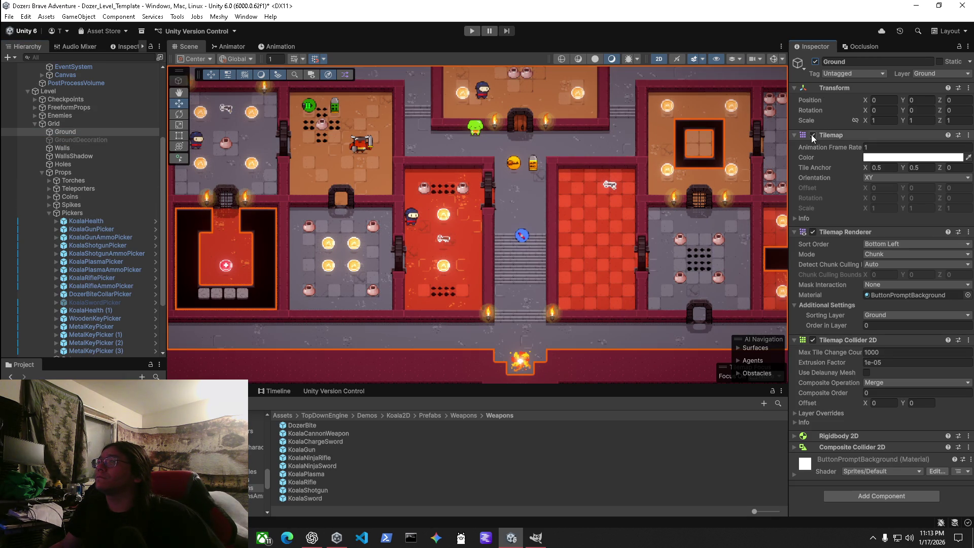
{"action": "left_click", "coordinate": [813, 231]}
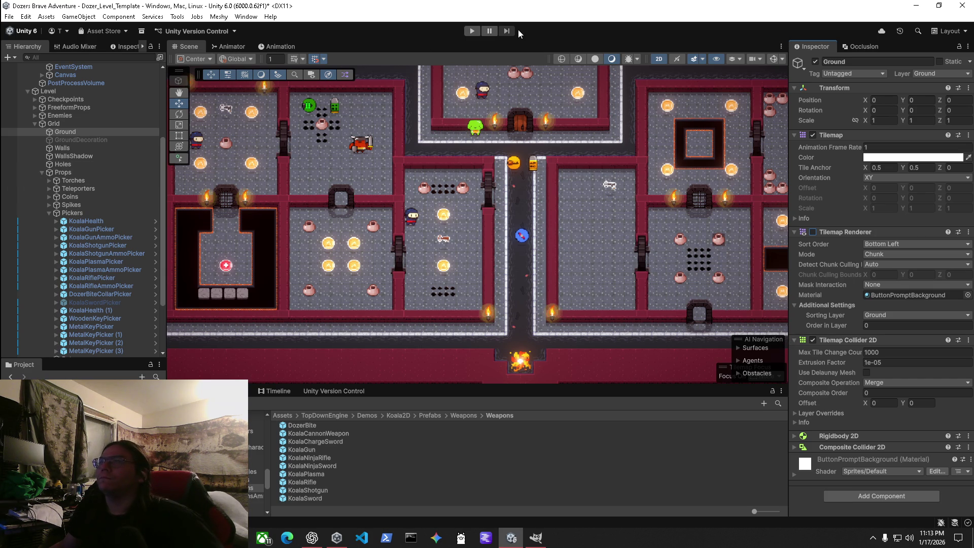
{"action": "left_click", "coordinate": [472, 31]}
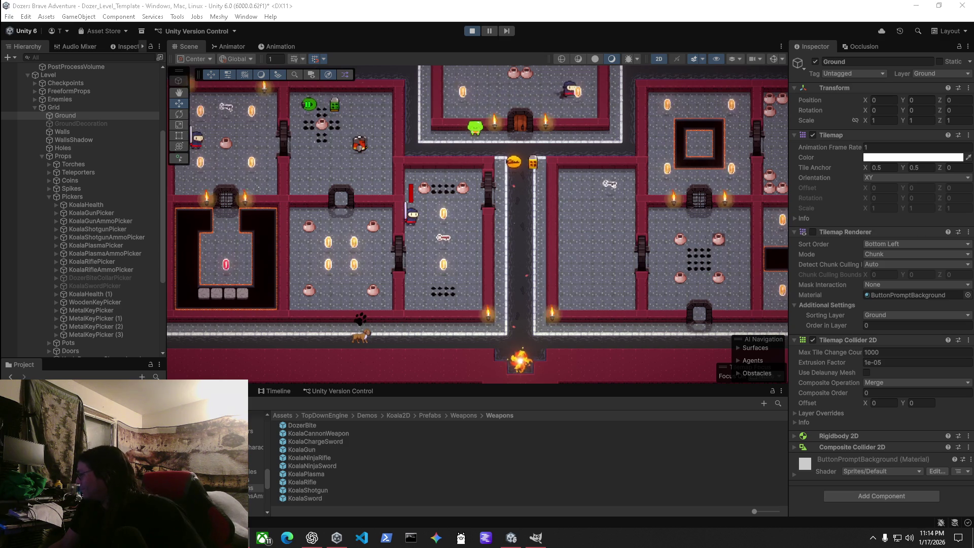
Step: Bring the running game up in a full-size Game view
{"action": "key", "text": "alt+Tab"}
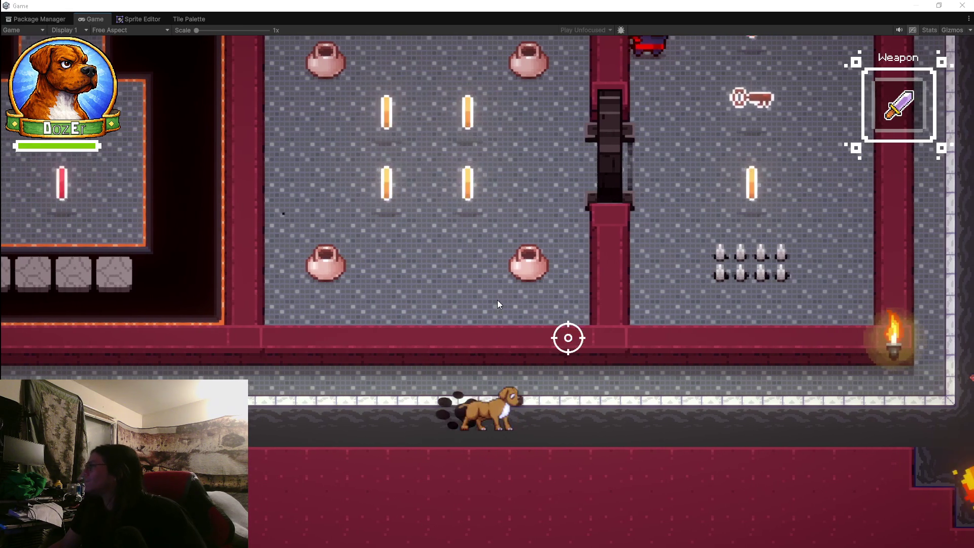
Step: Run Dozer right and up the passage into the ninja's room and bite the ninja
{"action": "key", "text": "a"}
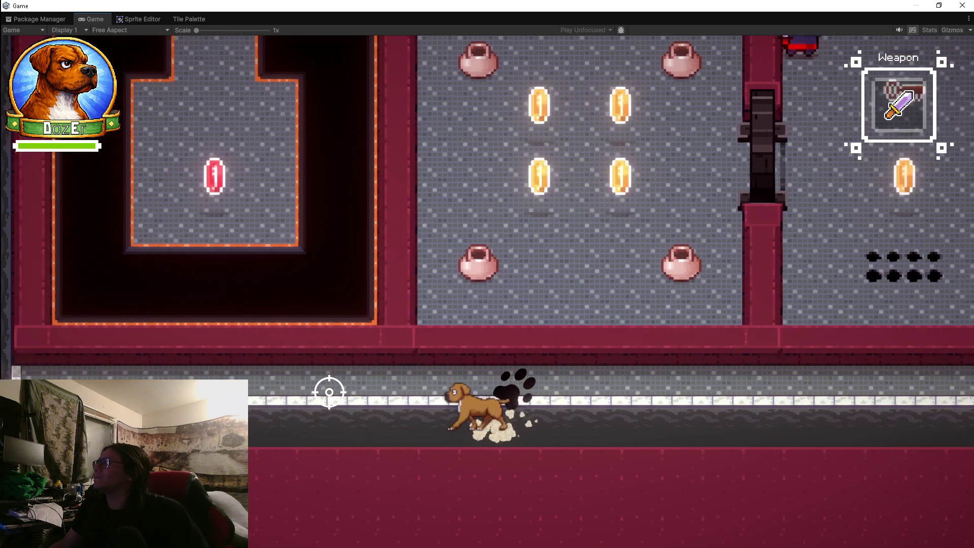
{"action": "key", "text": "d"}
{"action": "key", "text": "d"}
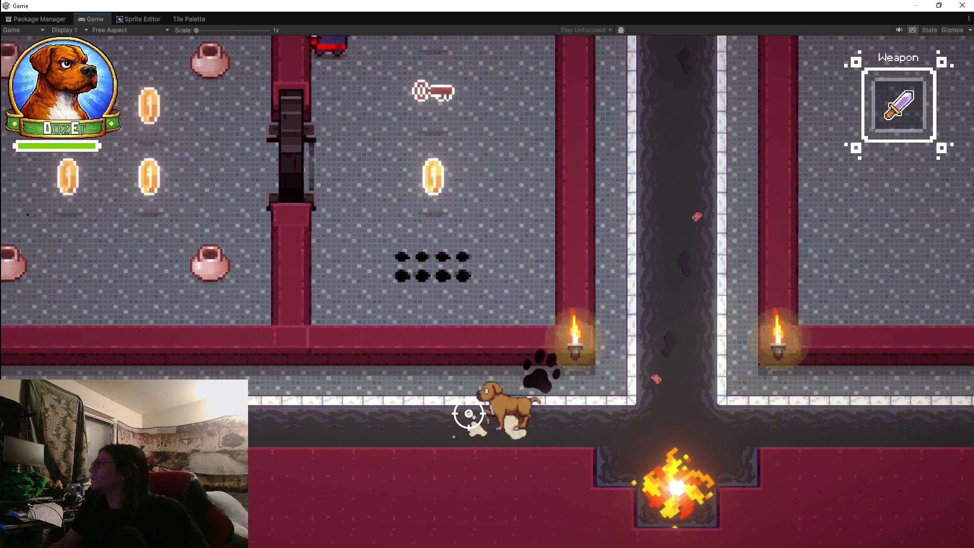
{"action": "key", "text": "d"}
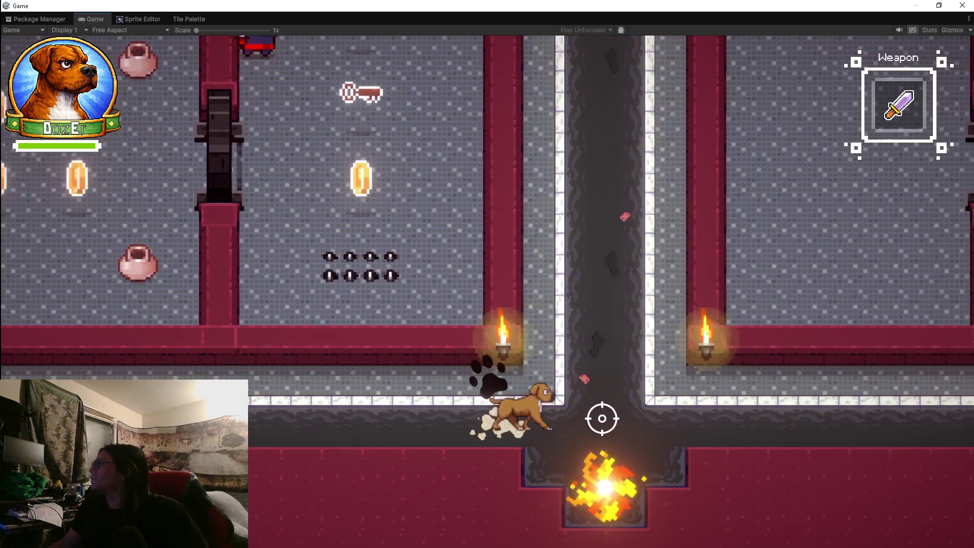
{"action": "key", "text": "w"}
{"action": "key", "text": "w"}
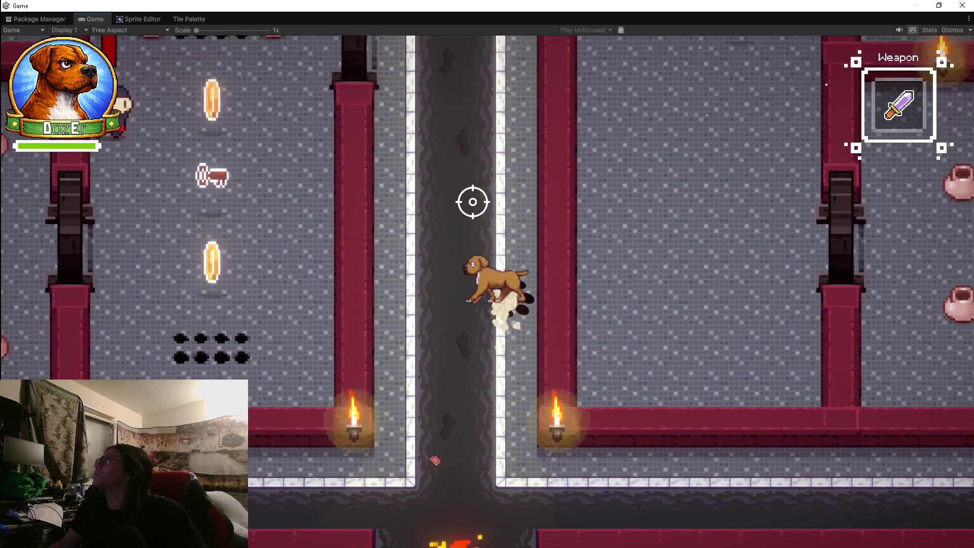
{"action": "key", "text": "a"}
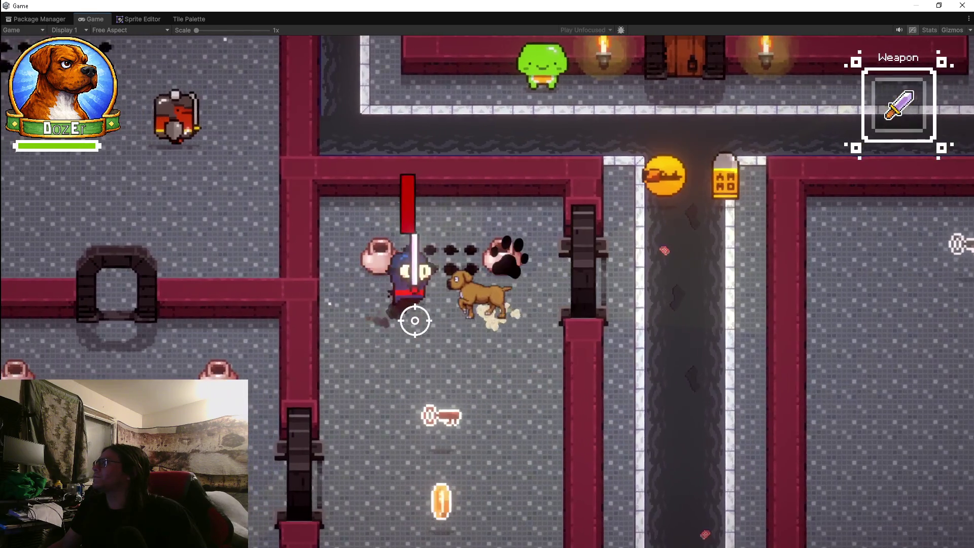
{"action": "left_click", "coordinate": [462, 269]}
Step: Close in on the ninja until it dies, then head up toward the slime room
{"action": "key", "text": "s"}
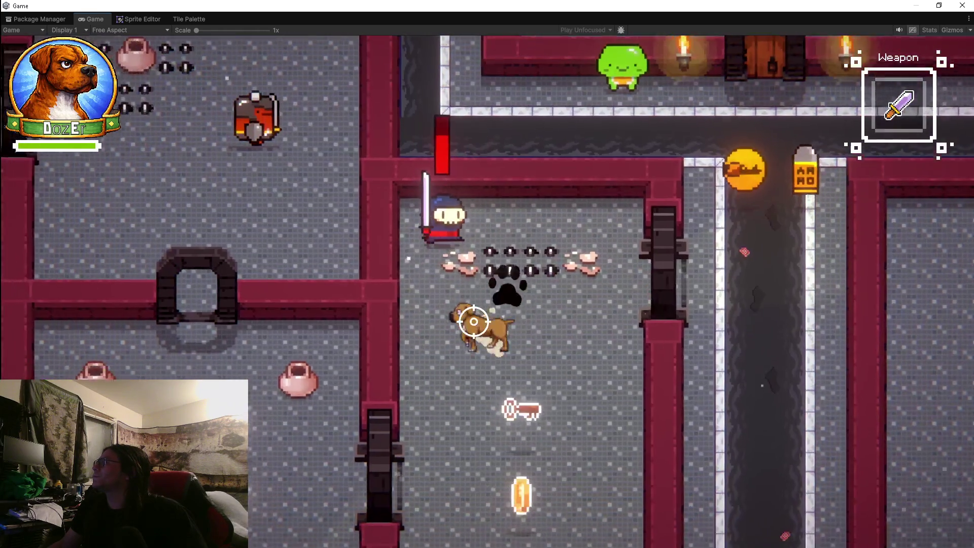
{"action": "key", "text": "d"}
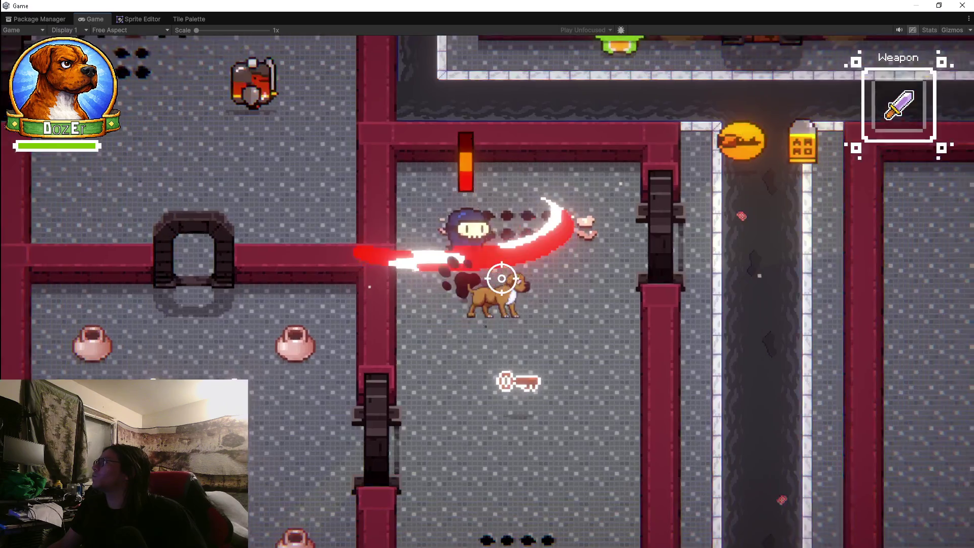
{"action": "key", "text": "s"}
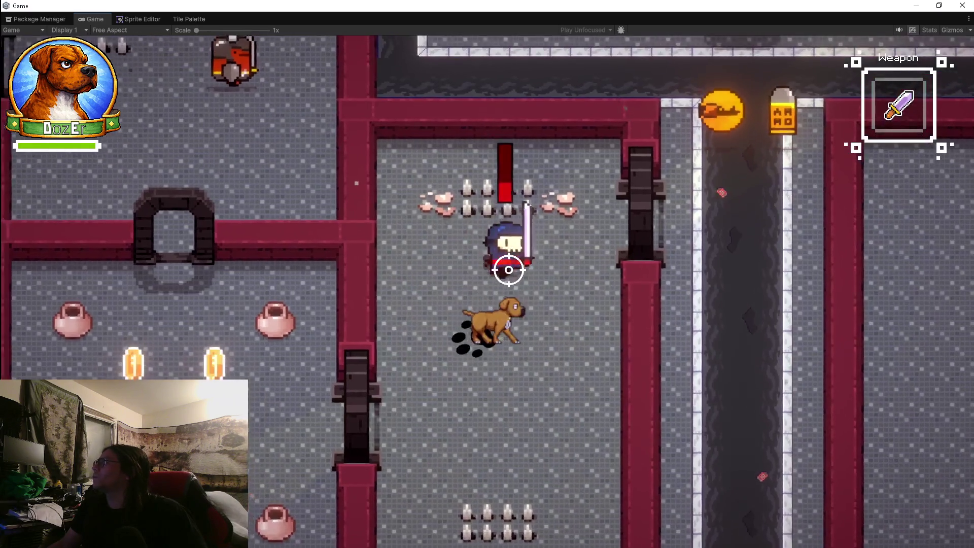
{"action": "key", "text": "a"}
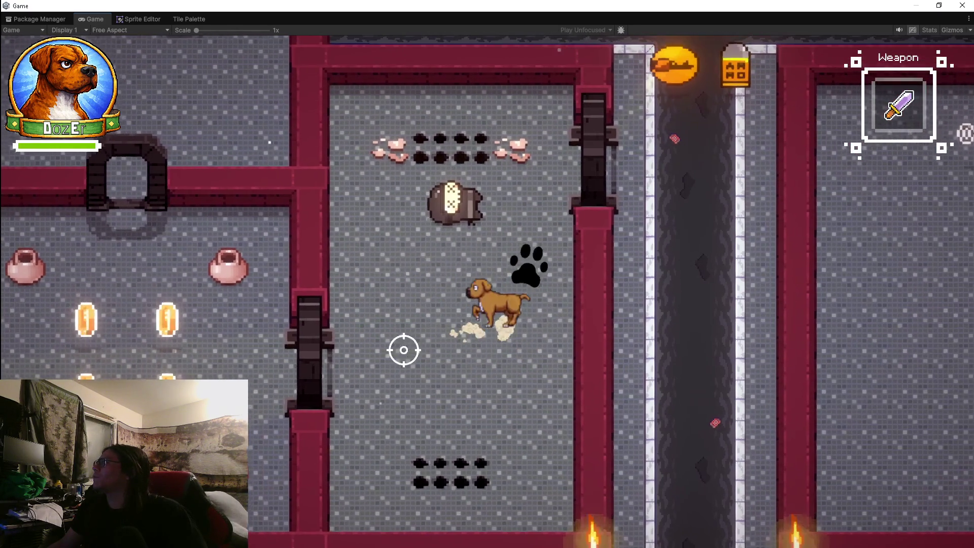
{"action": "key", "text": "w"}
{"action": "key", "text": "d"}
{"action": "key", "text": "d"}
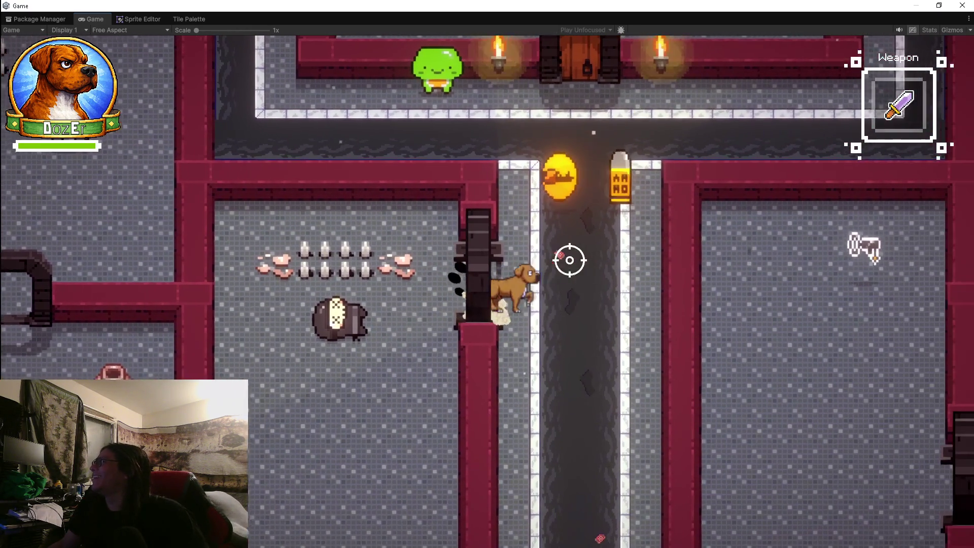
{"action": "key", "text": "w"}
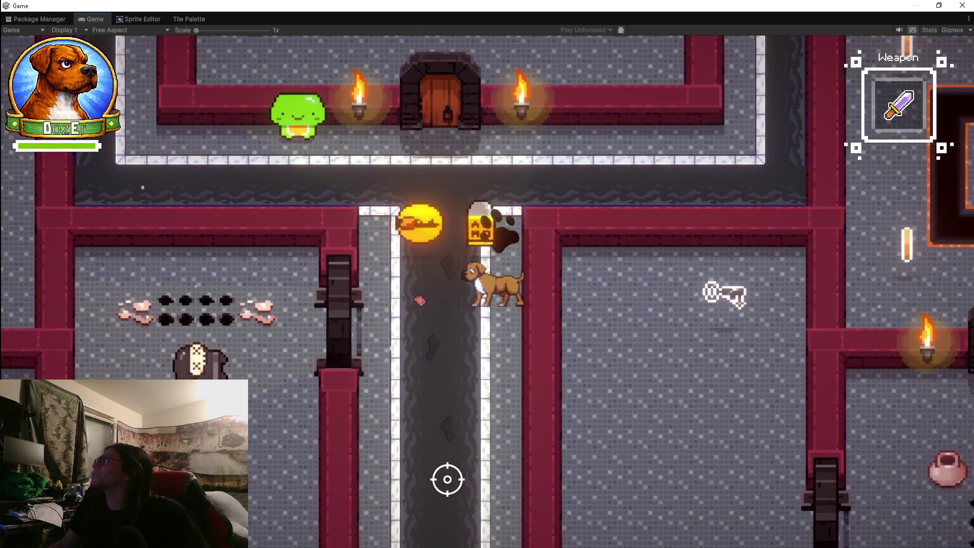
Step: Go back down into the pot-and-coin room and up through the arch doorway
{"action": "key", "text": "s"}
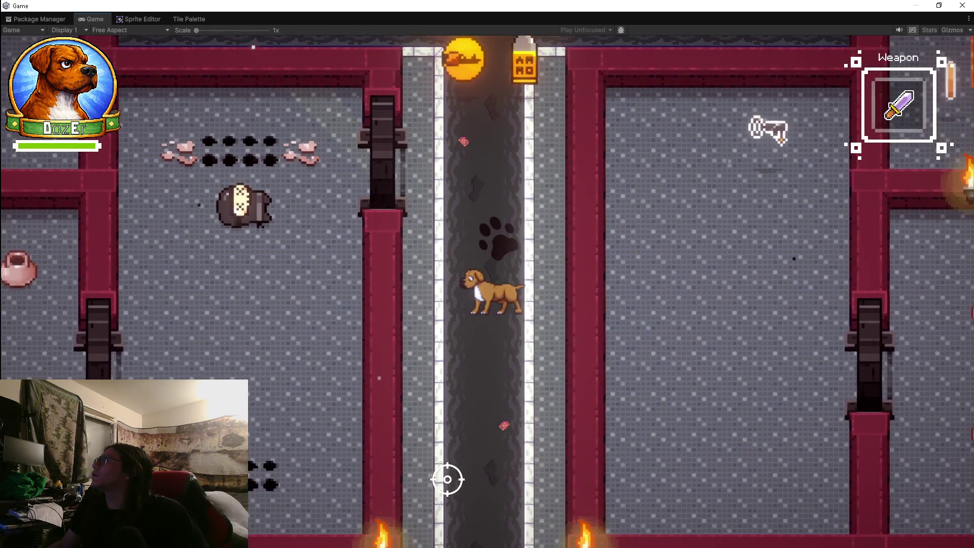
{"action": "key", "text": "a"}
{"action": "key", "text": "w"}
{"action": "key", "text": "s"}
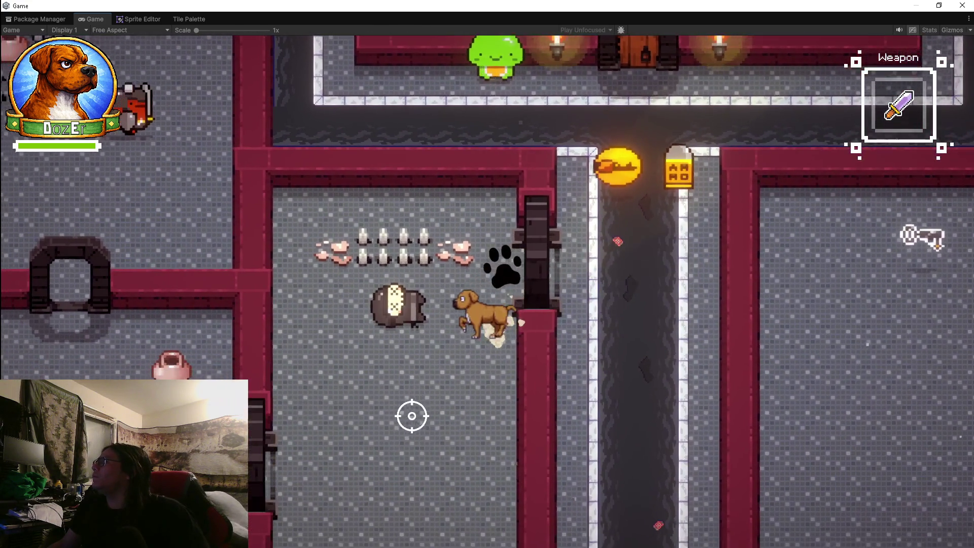
{"action": "key", "text": "s"}
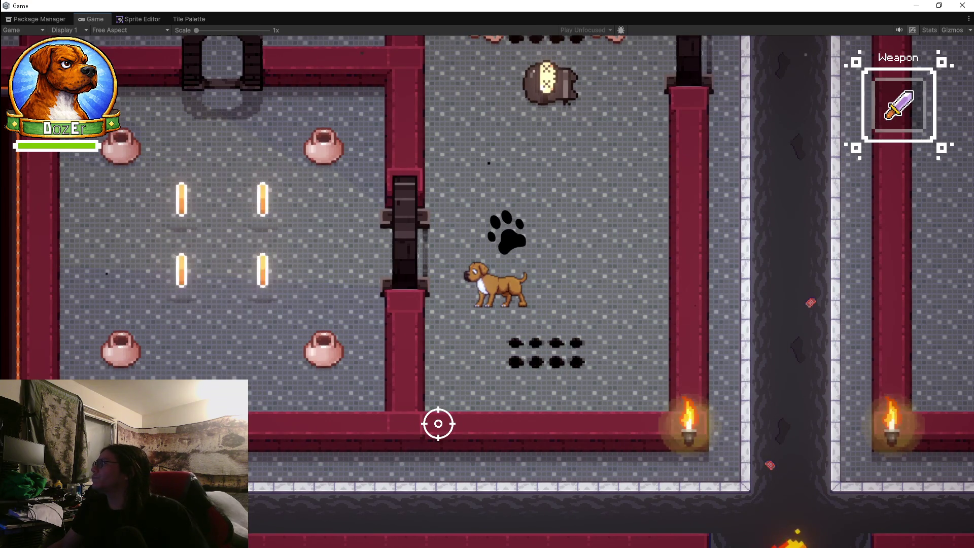
{"action": "key", "text": "a"}
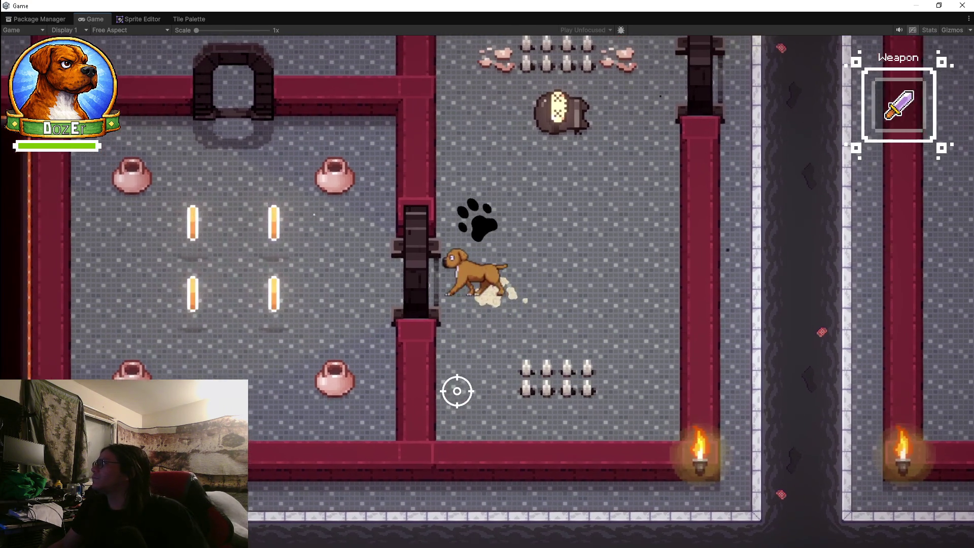
{"action": "key", "text": "w"}
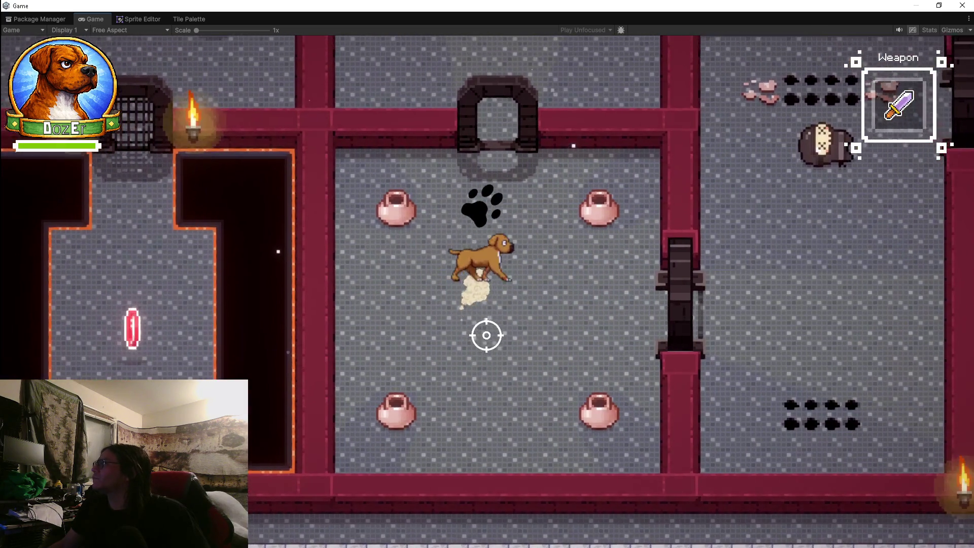
{"action": "key", "text": "w"}
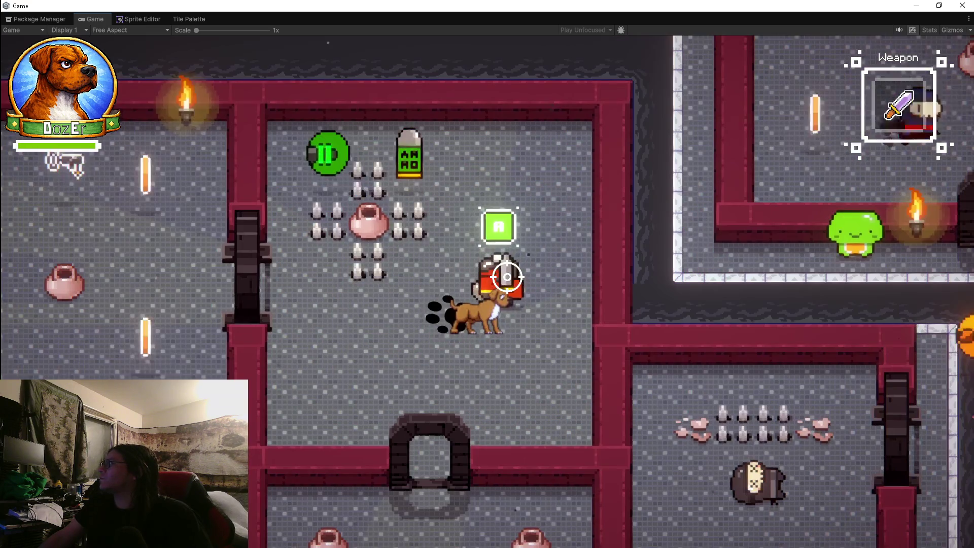
Step: Talk to the red NPC, then go left and bite the ninja in the neighbouring room
{"action": "key", "text": "e"}
{"action": "key", "text": "a"}
{"action": "key", "text": "s"}
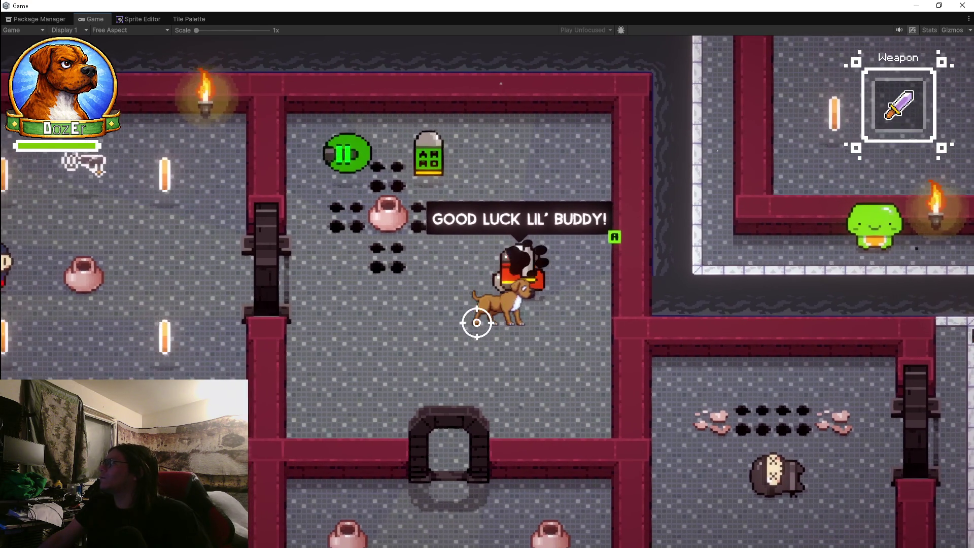
{"action": "key", "text": "a"}
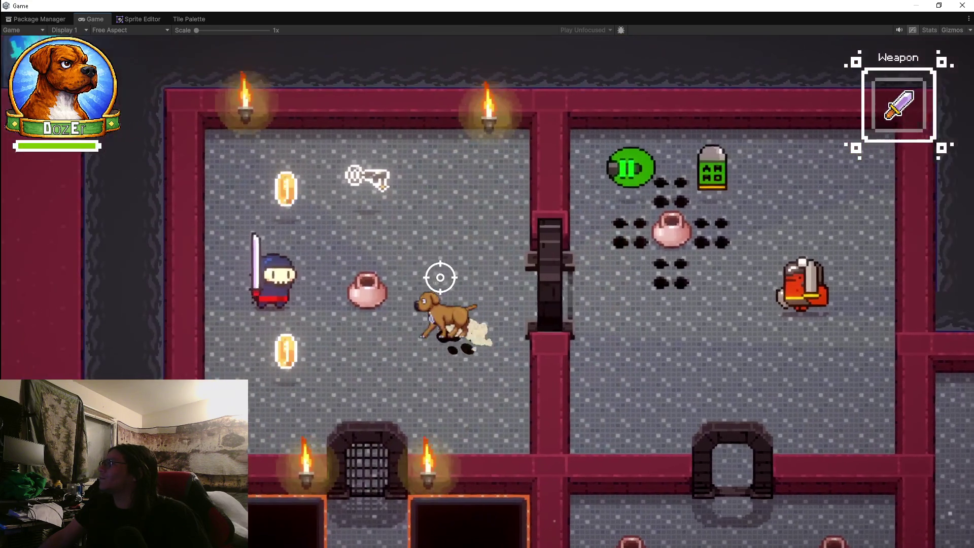
{"action": "key", "text": "a"}
{"action": "left_click", "coordinate": [440, 277]}
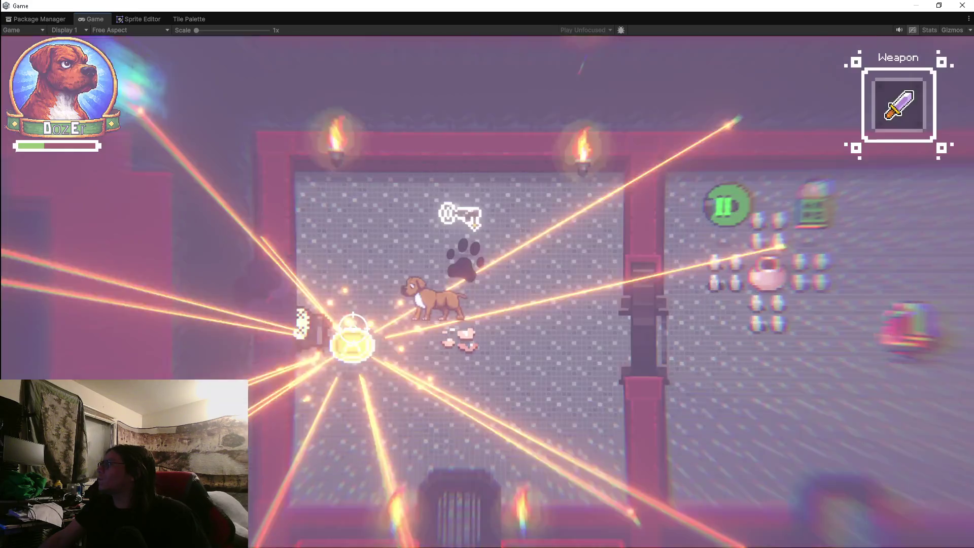
Step: Collect the coin, run back right through the stone doorway, and move up the room
{"action": "key", "text": "a"}
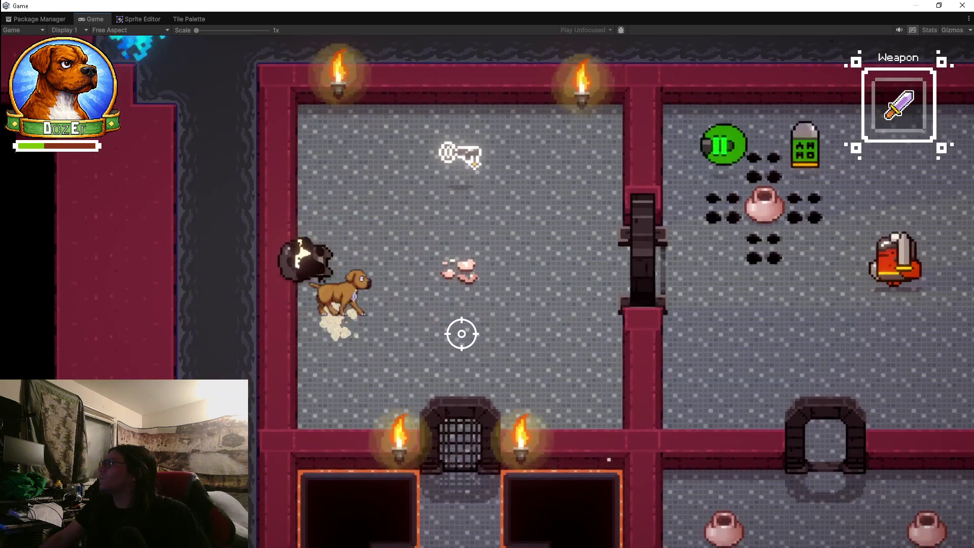
{"action": "key", "text": "w"}
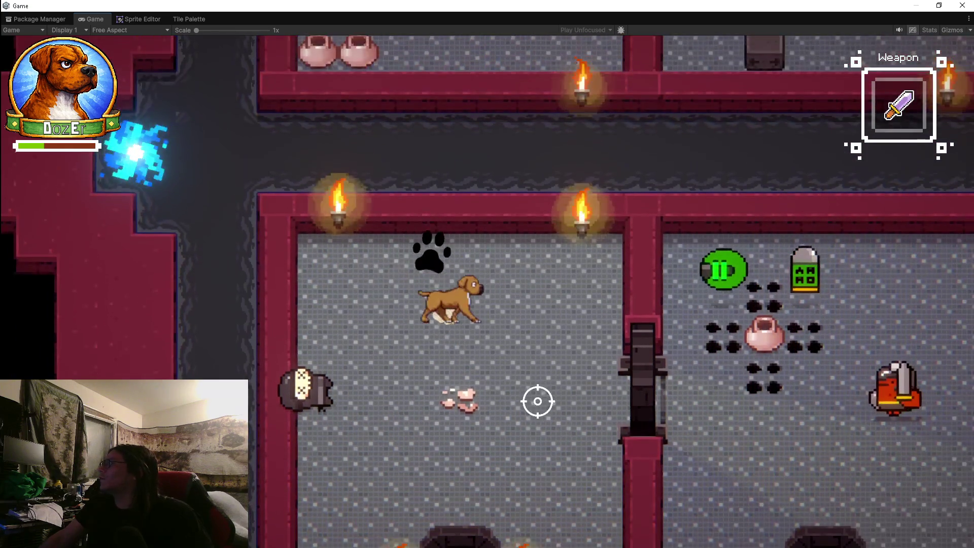
{"action": "key", "text": "s"}
{"action": "key", "text": "d"}
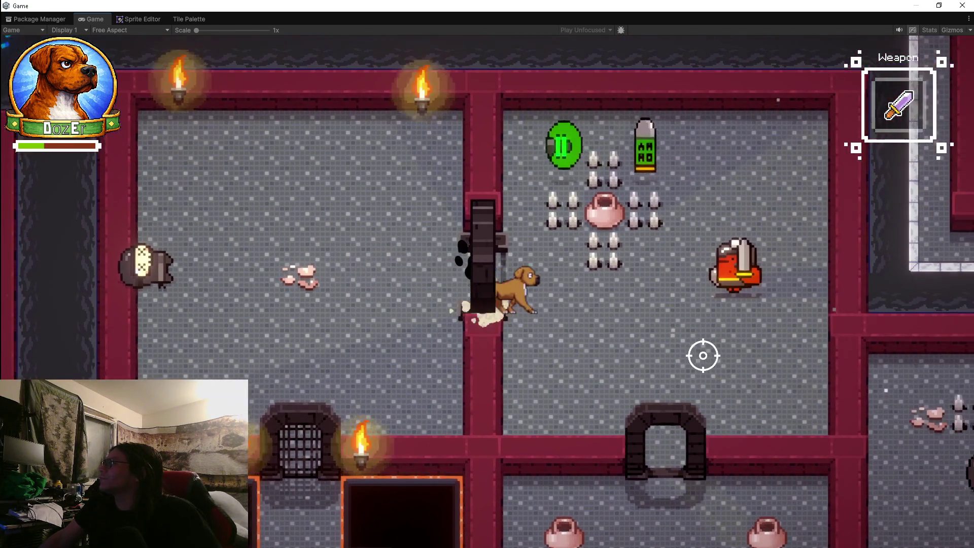
{"action": "key", "text": "d"}
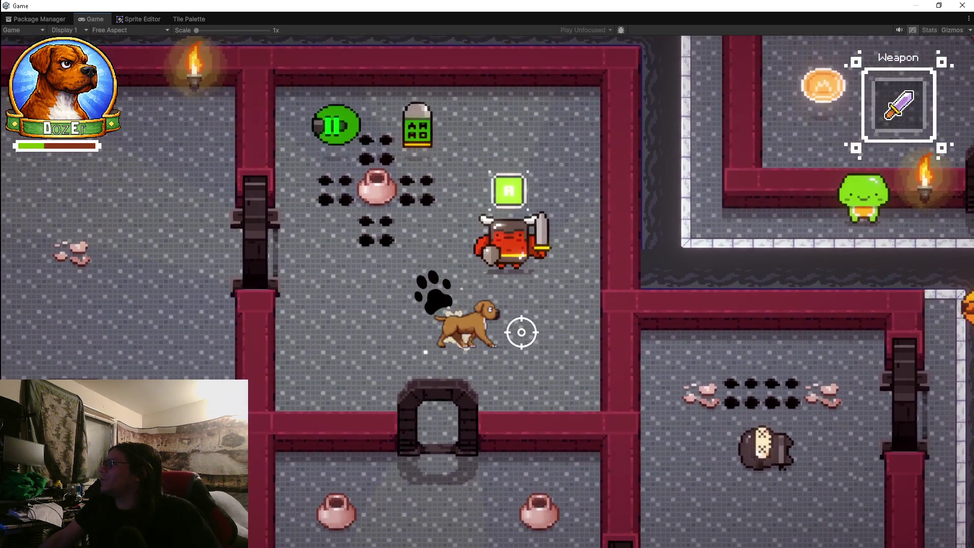
{"action": "key", "text": "w"}
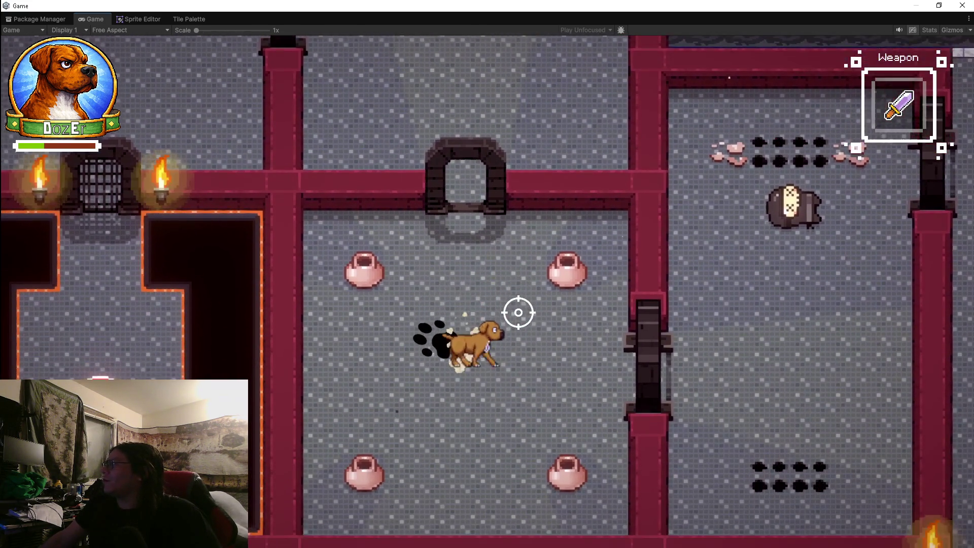
{"action": "key", "text": "d"}
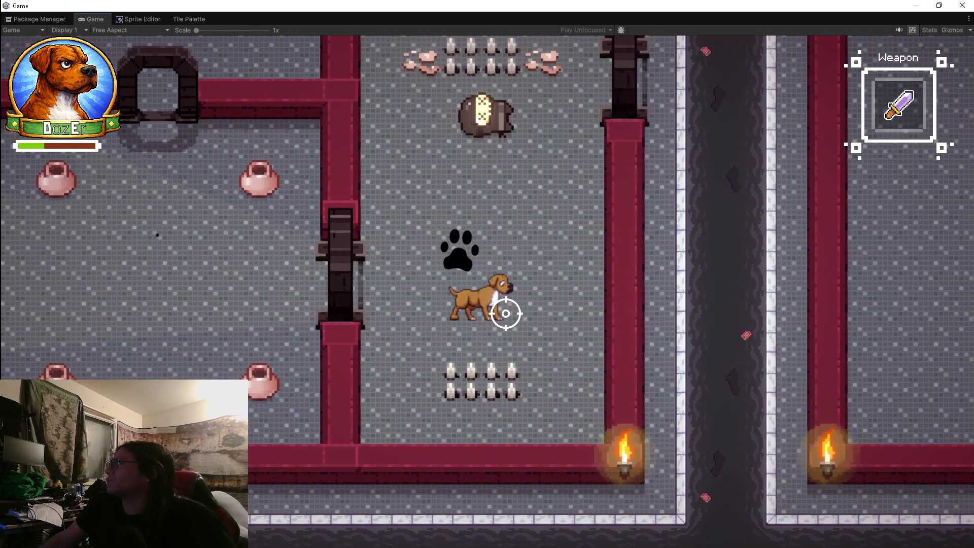
{"action": "key", "text": "d"}
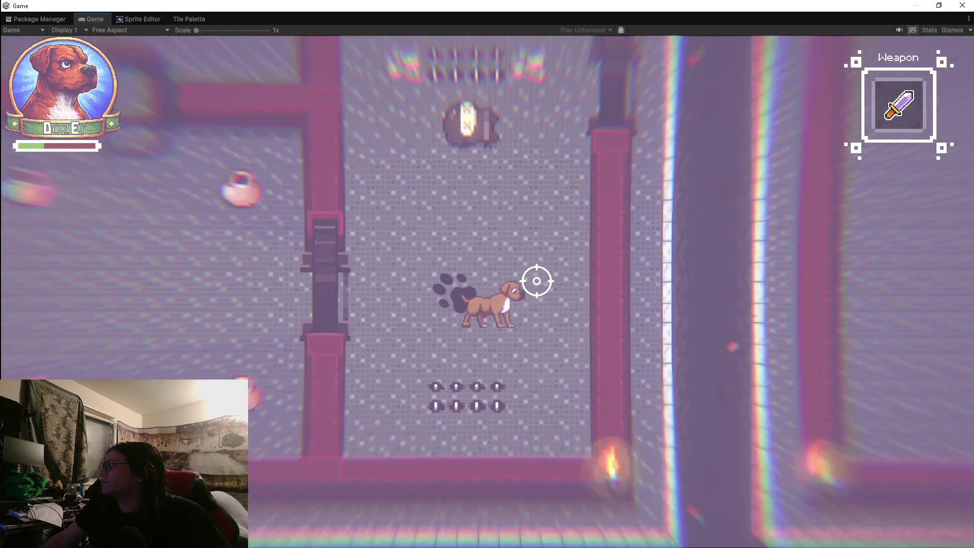
{"action": "key", "text": "w"}
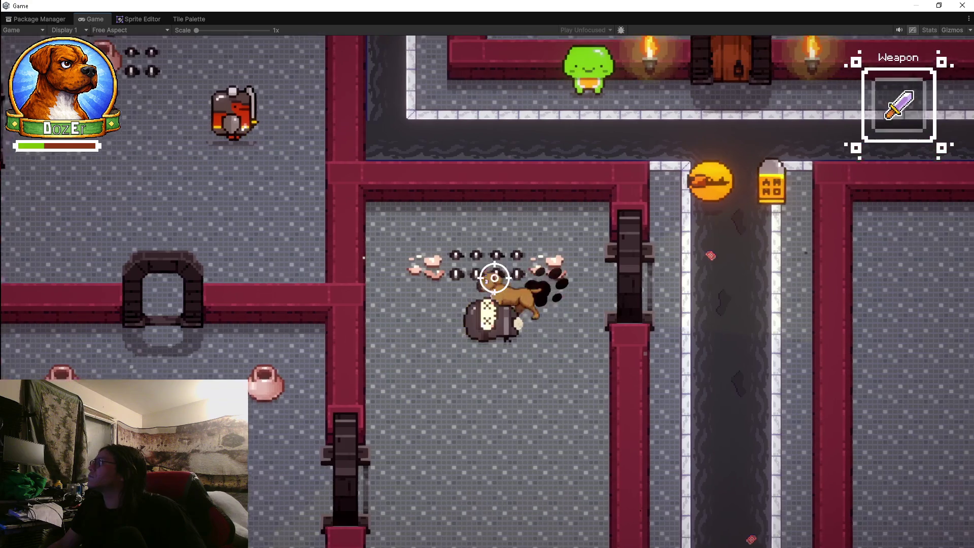
Step: Run the dog down past the loot sack, along the corridors, and up to the slime's doorway
{"action": "key", "text": "s"}
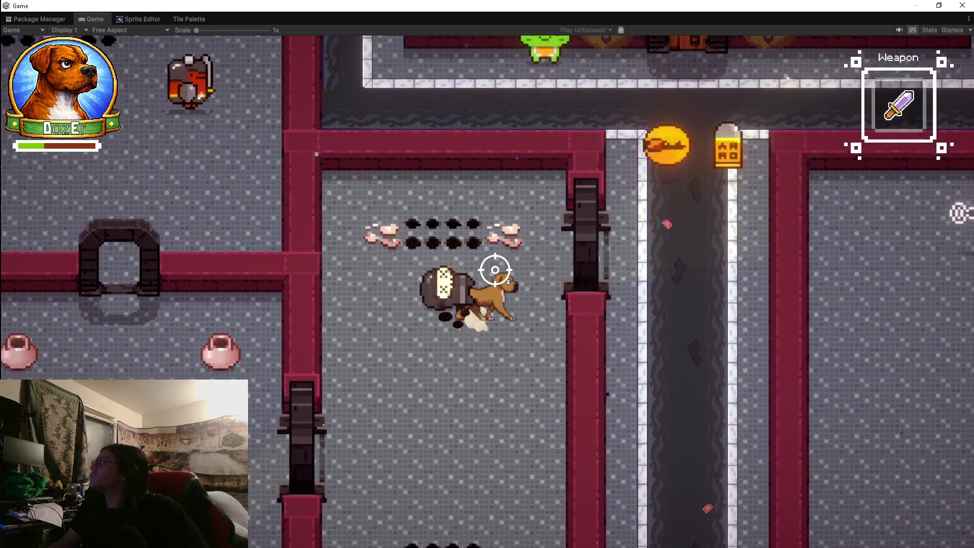
{"action": "key", "text": "d"}
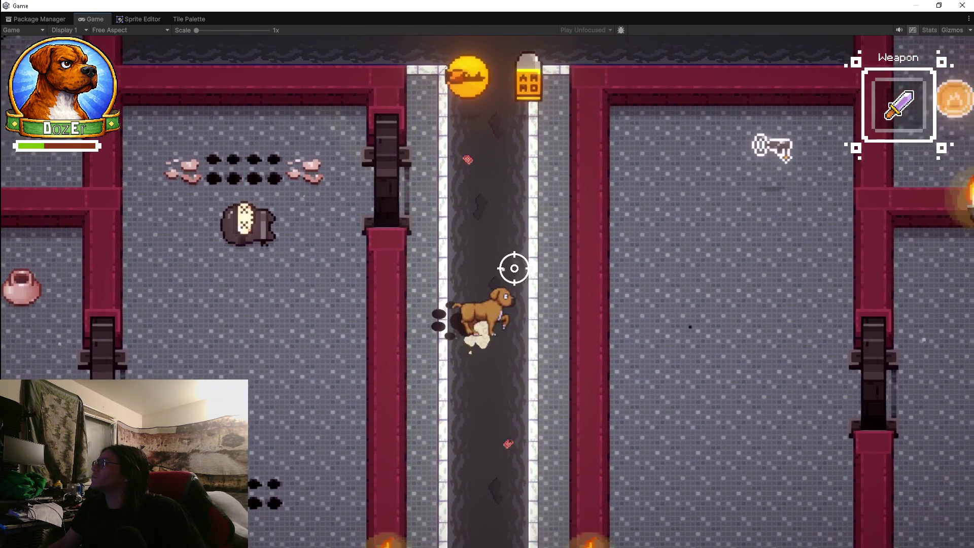
{"action": "key", "text": "w"}
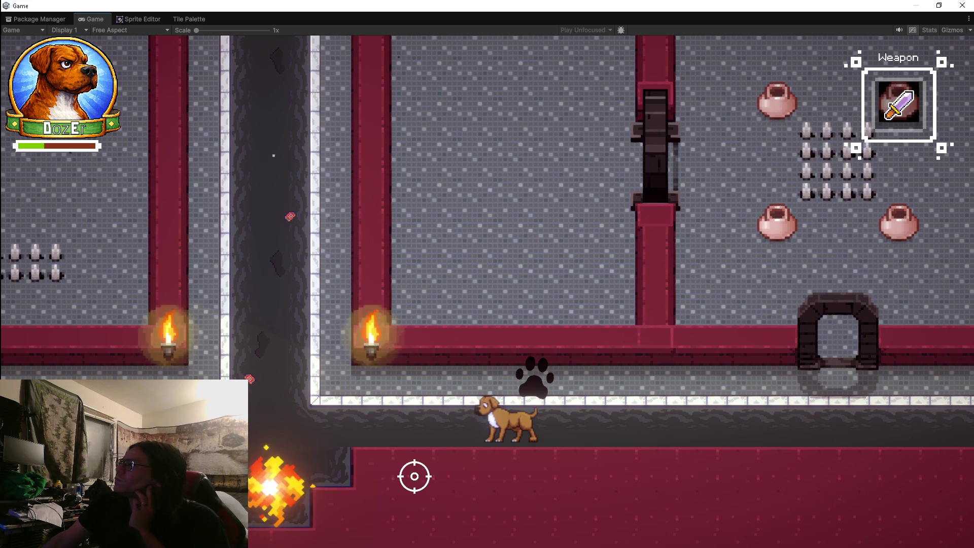
{"action": "key", "text": "a"}
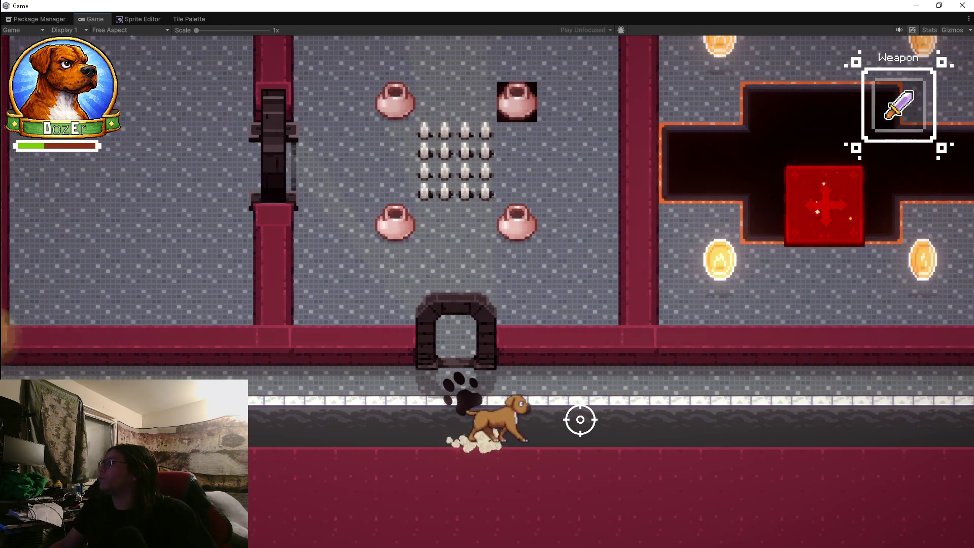
{"action": "key", "text": "d"}
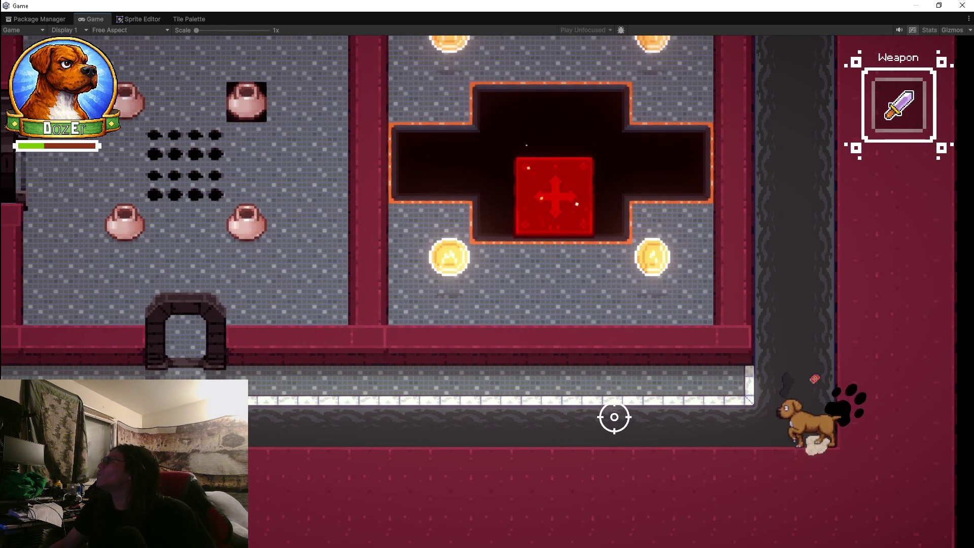
{"action": "key", "text": "a"}
{"action": "key", "text": "a"}
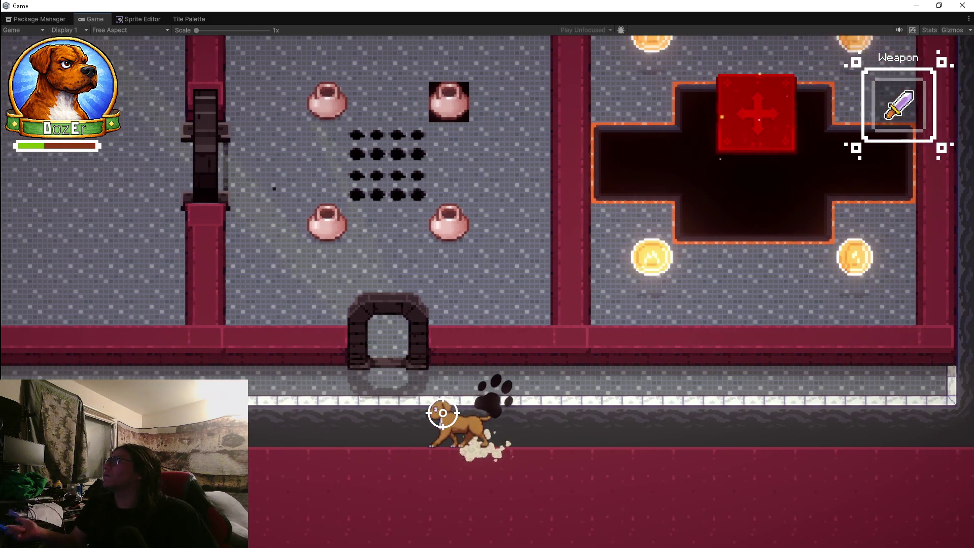
{"action": "key", "text": "a"}
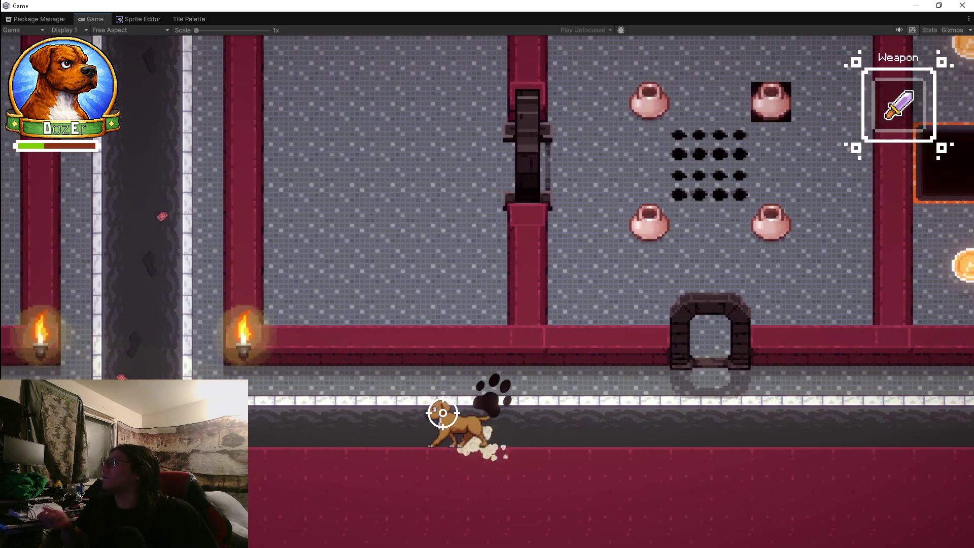
{"action": "key", "text": "a"}
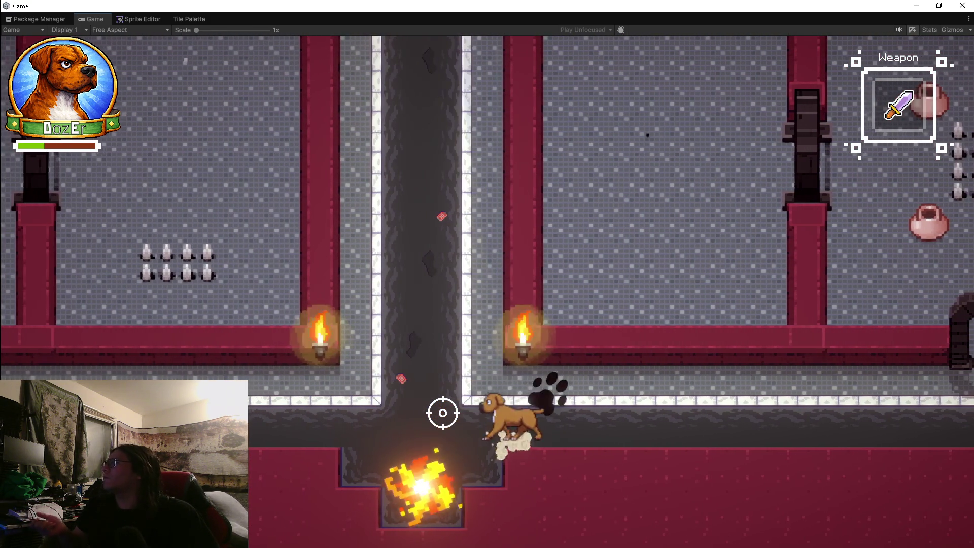
{"action": "key", "text": "w"}
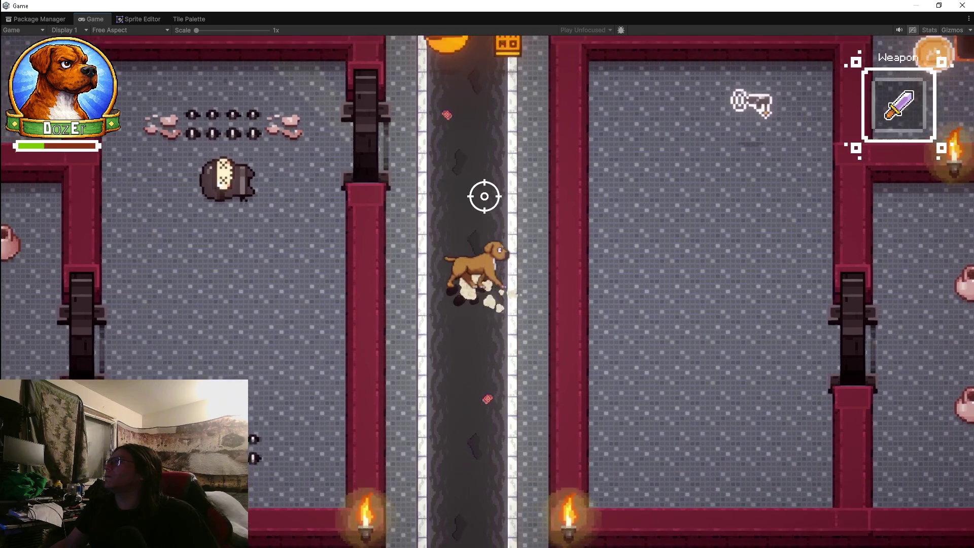
{"action": "key", "text": "w"}
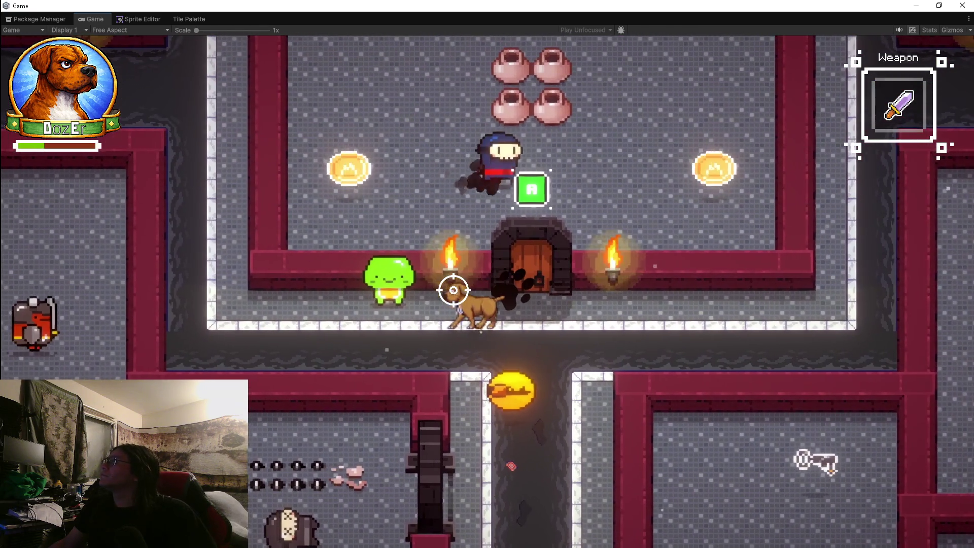
Step: Run left to the green slime, go through its dialogue, then head right along the corridor
{"action": "key", "text": "a"}
{"action": "key", "text": "a"}
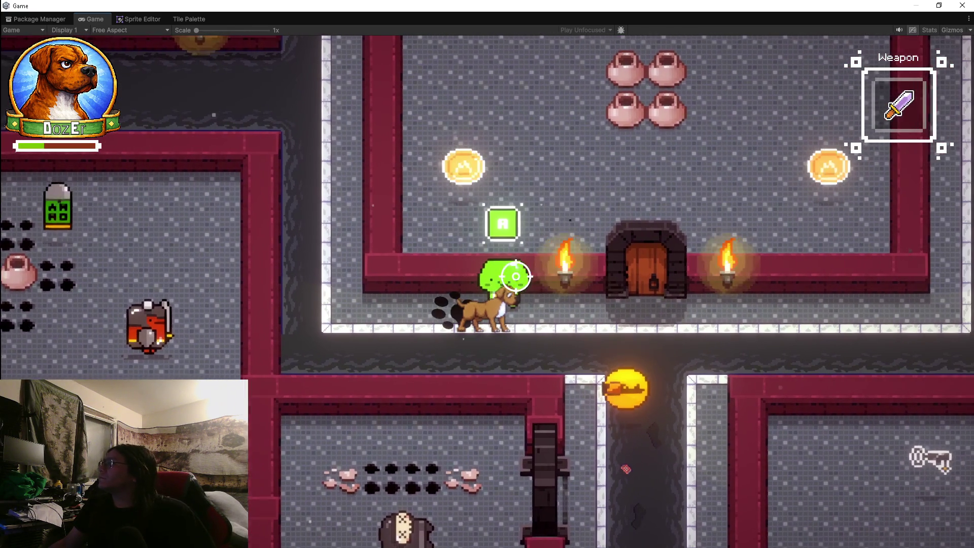
{"action": "key", "text": "e"}
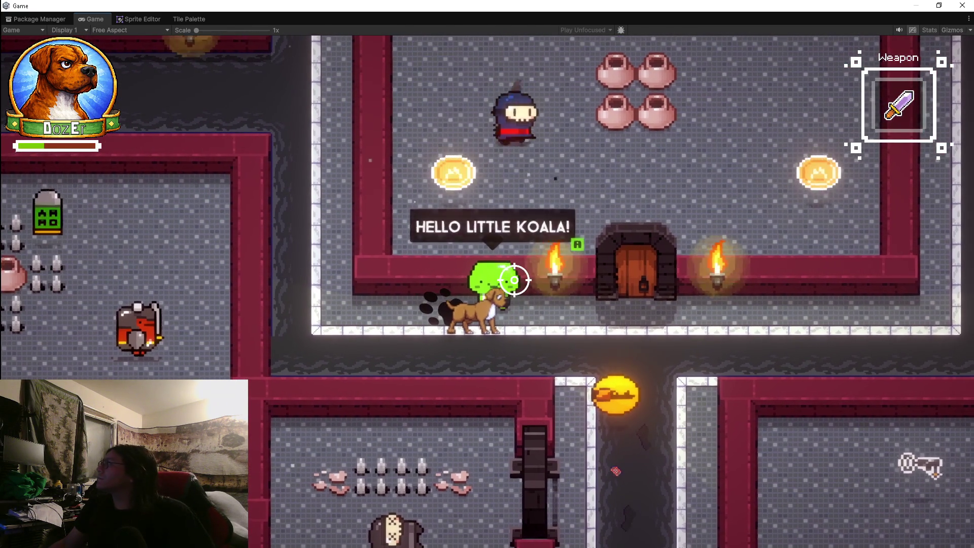
{"action": "key", "text": "e"}
{"action": "key", "text": "e"}
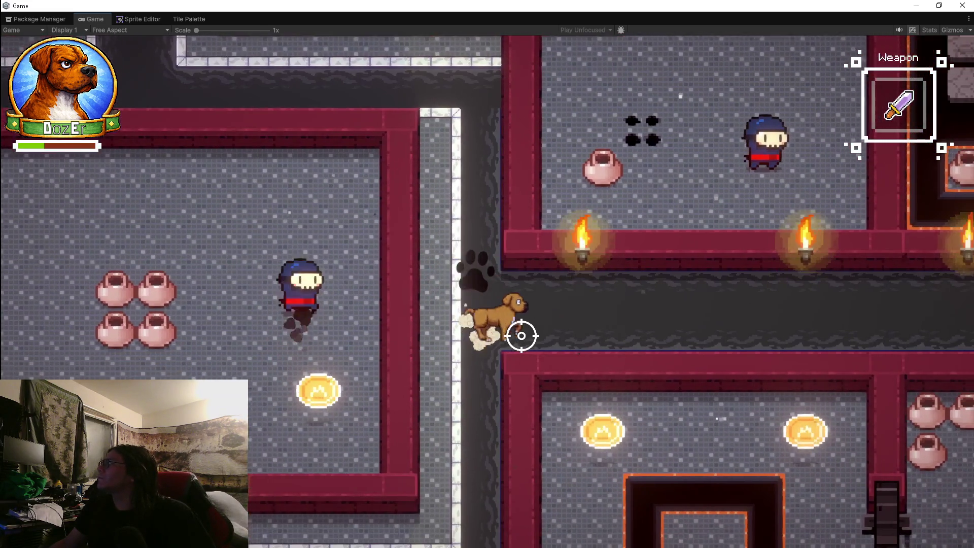
{"action": "key", "text": "d"}
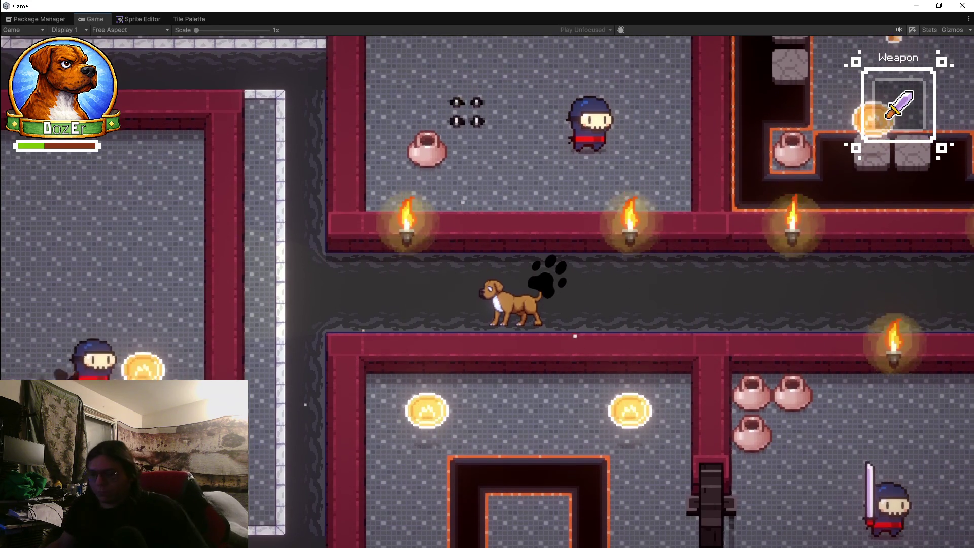
Step: Stop the running play test with Ctrl+P so the dungeon scene returns to edit mode
{"action": "key", "text": "ctrl+p"}
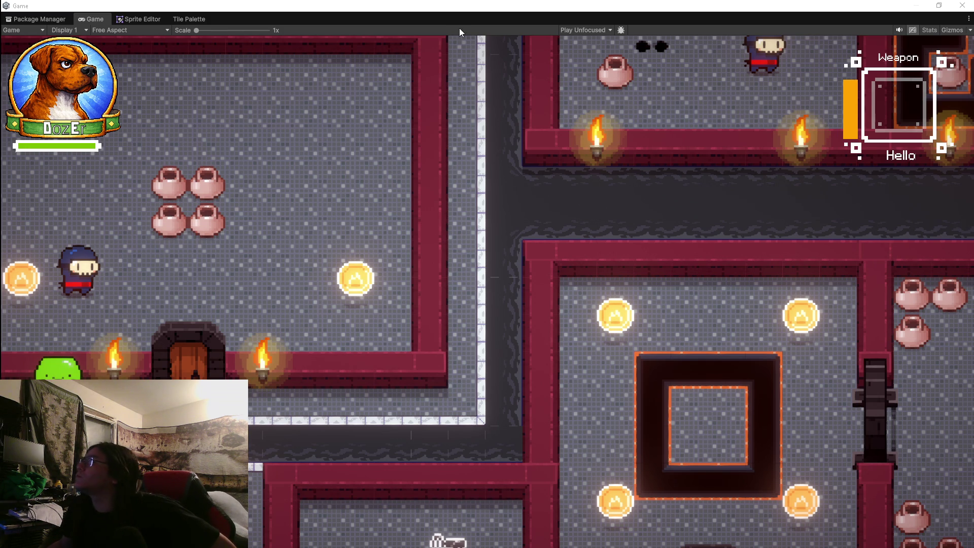
Step: Show the Free Japanese City tile palette, zoom and pan it, and pick a street tile
{"action": "left_click", "coordinate": [189, 19]}
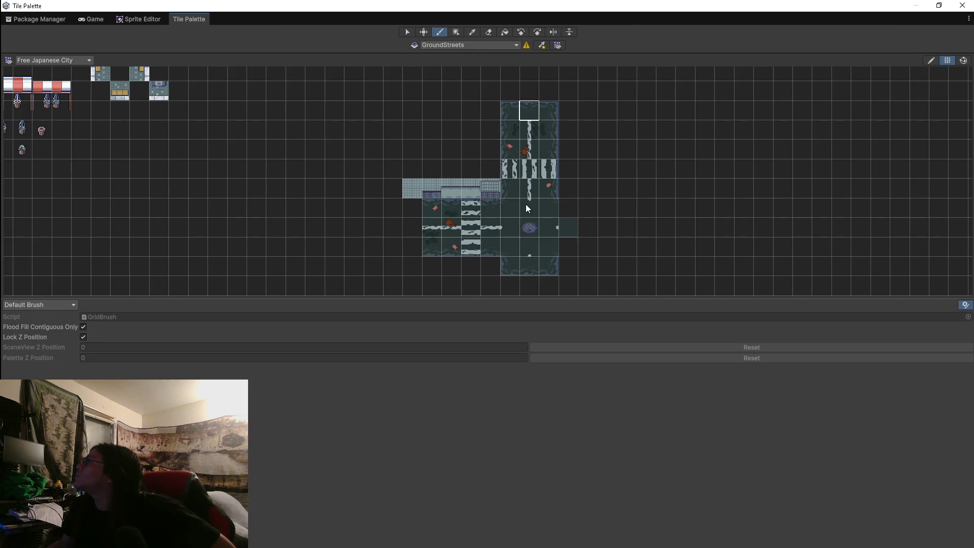
{"action": "scroll", "coordinate": [264, 139], "scroll_direction": "down", "scroll_amount": 2}
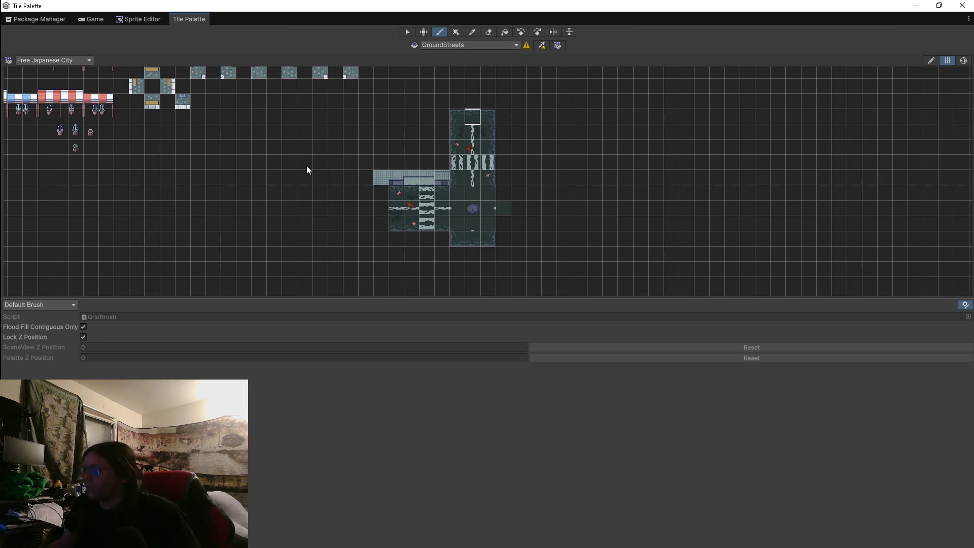
{"action": "mouse_move", "coordinate": [304, 164]}
{"action": "left_mouse_down"}
{"action": "mouse_move", "coordinate": [335, 284]}
{"action": "mouse_move", "coordinate": [400, 120]}
{"action": "mouse_move", "coordinate": [384, 251]}
{"action": "left_mouse_up"}
{"action": "left_click", "coordinate": [422, 126]}
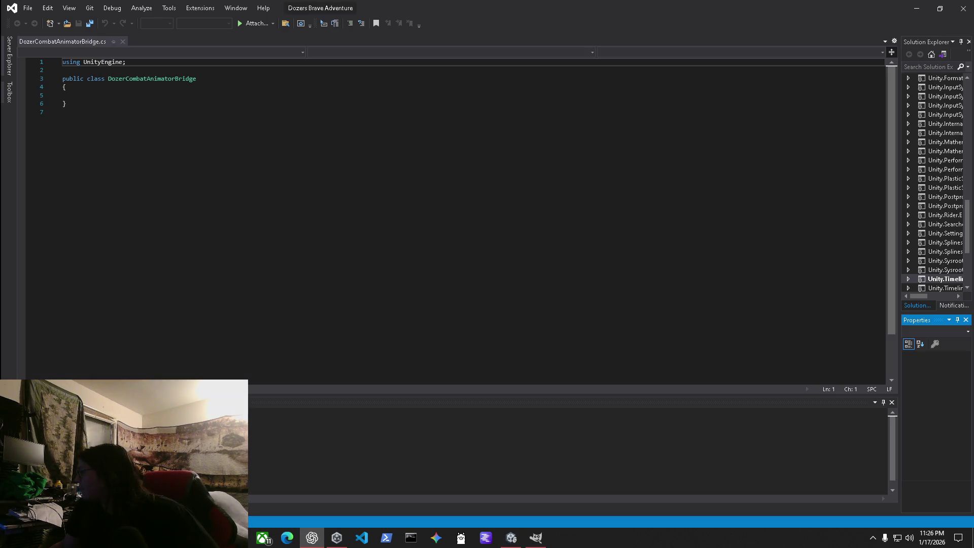
Step: Replace the empty DozerCombatAnimatorBridge script's contents with the full pasted class
{"action": "left_click", "coordinate": [199, 208]}
{"action": "key", "text": "ctrl+a"}
{"action": "type", "text": "// START DozerCombatAnimatorBridge.cs using UnityEngine;  public class DozerCombatAnimatorBridge : MonoBehaviour {     [SerializeField] private Animator animator;      private static readonly int AttackHash = Animator.StringToHash(\"Attack\");     private static readonly int AttackTypeHash = Animator.StringToHash(\"AttackType\");      private void Reset()     {         animator = GetComponentInChildren<Animator>();     }      public void PlayAttack(int attackType)     {         if (!animator) return;          animator.SetInteger(AttackTypeHash, attackType);         animator.ResetTrigger(AttackHash);         animator.SetTrigger(AttackHash);     } } // END DozerCombatAnimatorBridge.cs"}
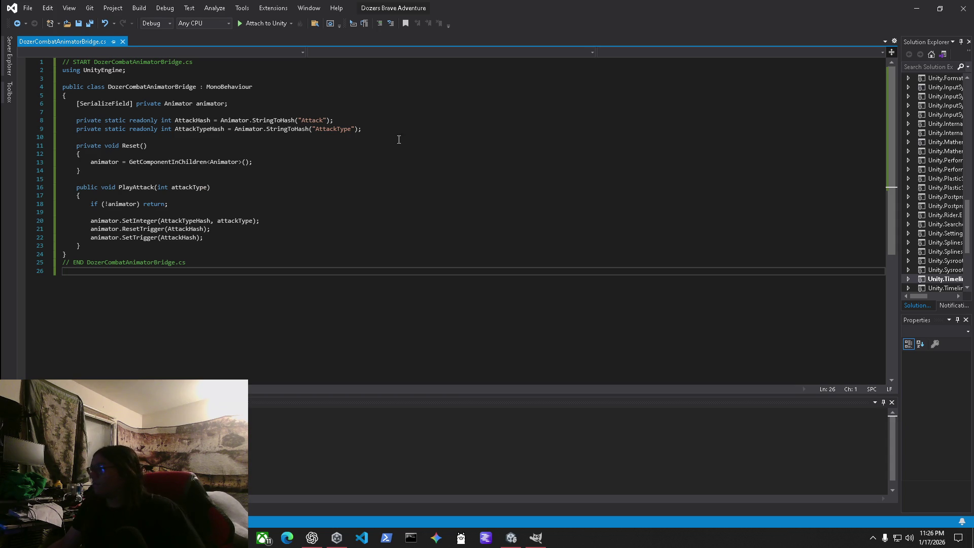
{"action": "key", "text": "alt+Tab"}
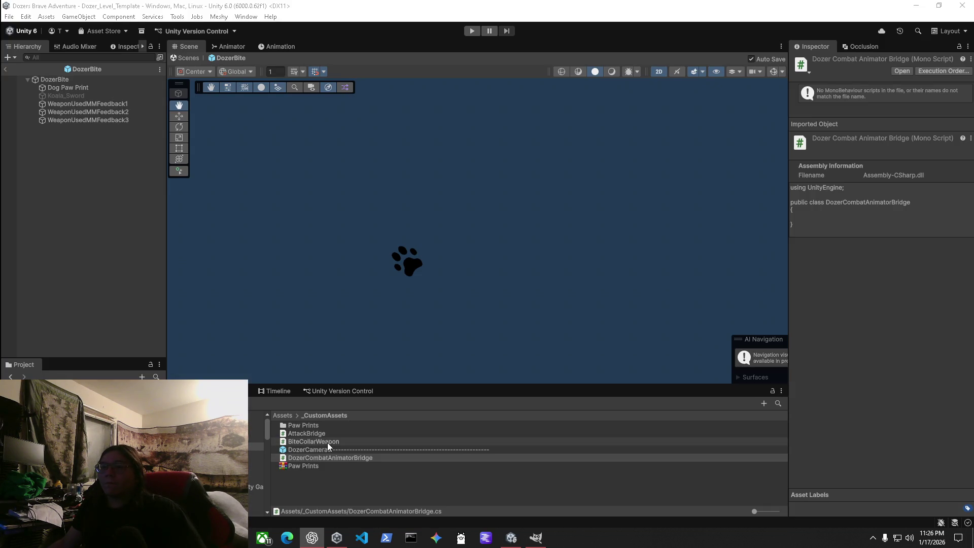
Step: Fill BiteCollarWeapon.cs with the new FireBite code, save it and return to Unity
{"action": "double_click", "coordinate": [325, 442]}
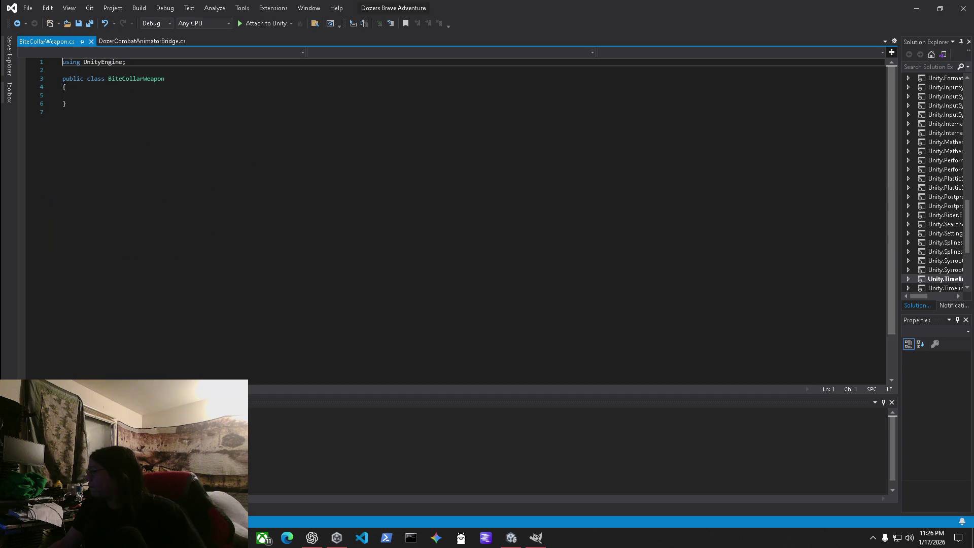
{"action": "left_click", "coordinate": [312, 537]}
{"action": "left_click", "coordinate": [190, 272]}
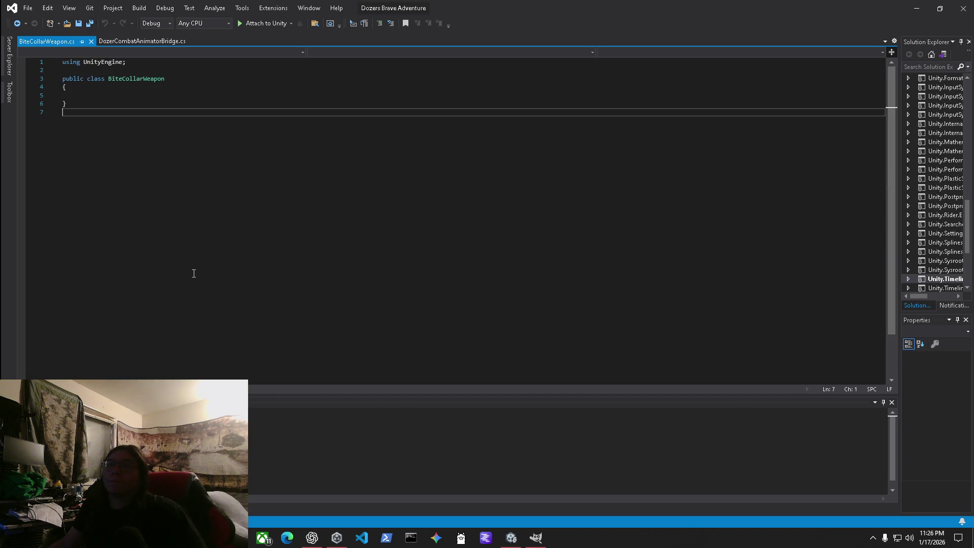
{"action": "key", "text": "ctrl+a"}
{"action": "type", "text": "// START BiteCollarWeapon.cs using UnityEngine;  public class BiteCollarWeapon : MonoBehaviour {     [SerializeField] private DozerCombatAnimatorBridge dozerAnimator;     [SerializeField] private int attackType = 0; // 0 = bite      private void Reset()     {         dozerAnimator = GetComponentInParent<DozerCombatAnimatorBridge>();     }      public void FireBite()     {         if (dozerAnimator)         {             dozerAnimator.PlayAttack(attackType);         }     } } // END BiteCollarWeapon.cs"}
{"action": "key", "text": "ctrl+s"}
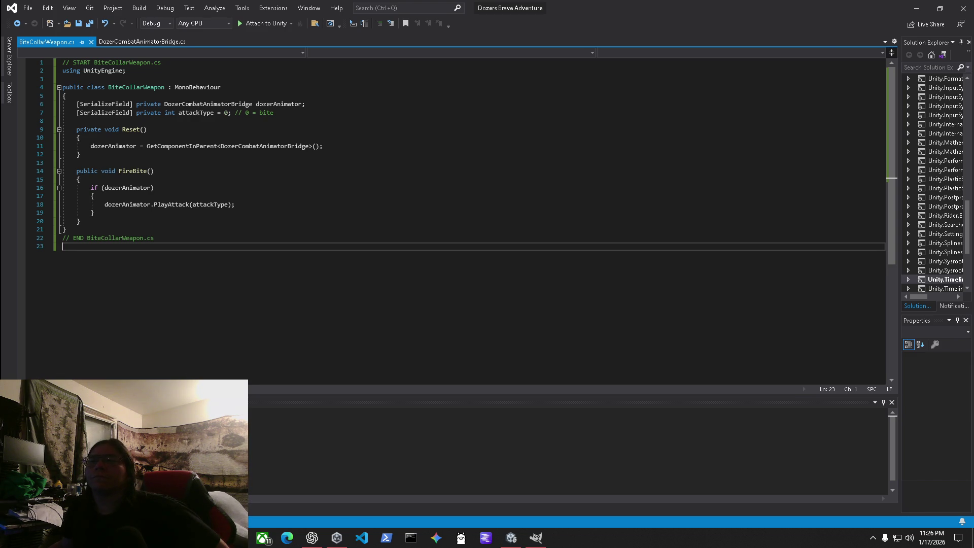
{"action": "key", "text": "alt+Tab"}
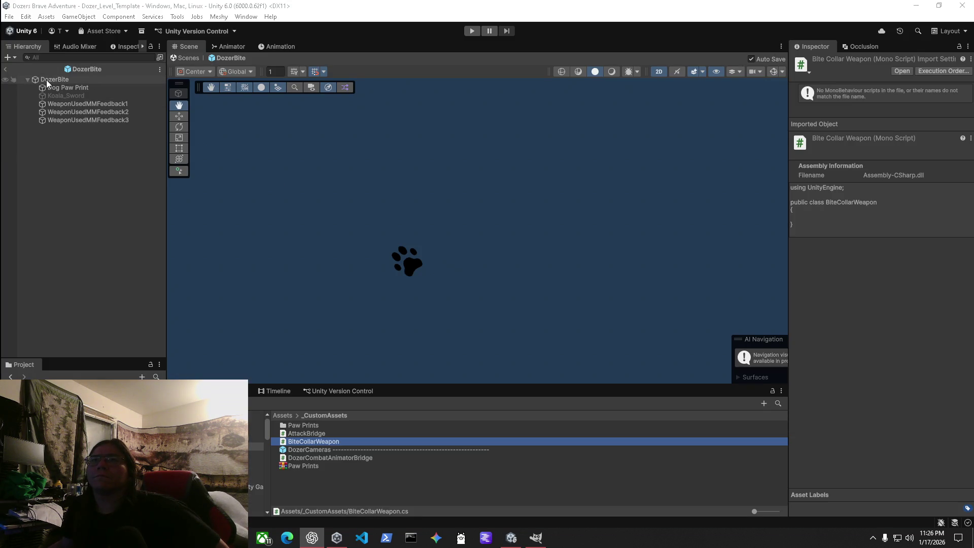
{"action": "left_click", "coordinate": [47, 80]}
{"action": "left_click", "coordinate": [71, 88]}
{"action": "left_click", "coordinate": [69, 95]}
{"action": "key", "text": "alt+shift+a"}
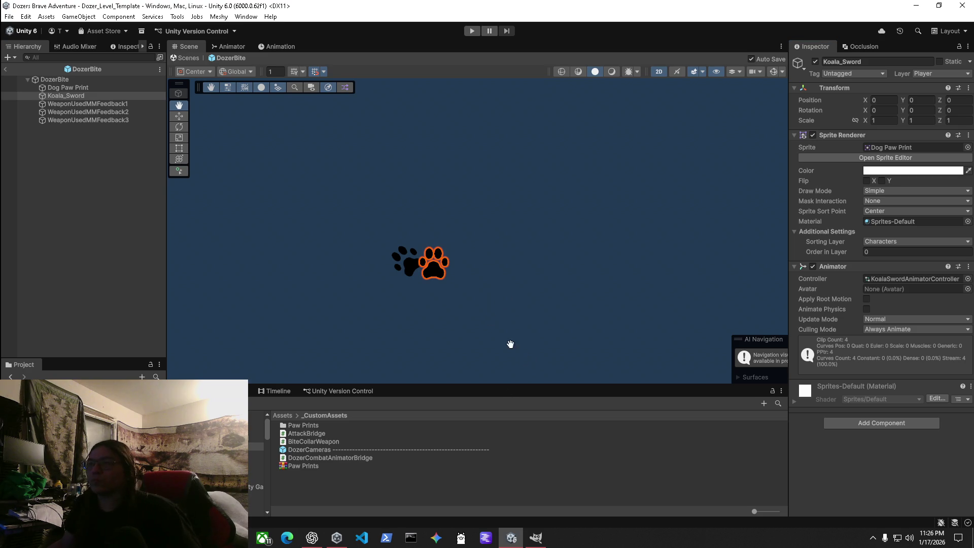
{"action": "scroll", "coordinate": [458, 294], "scroll_direction": "up", "scroll_amount": 10}
{"action": "scroll", "coordinate": [458, 294], "scroll_direction": "down", "scroll_amount": 3}
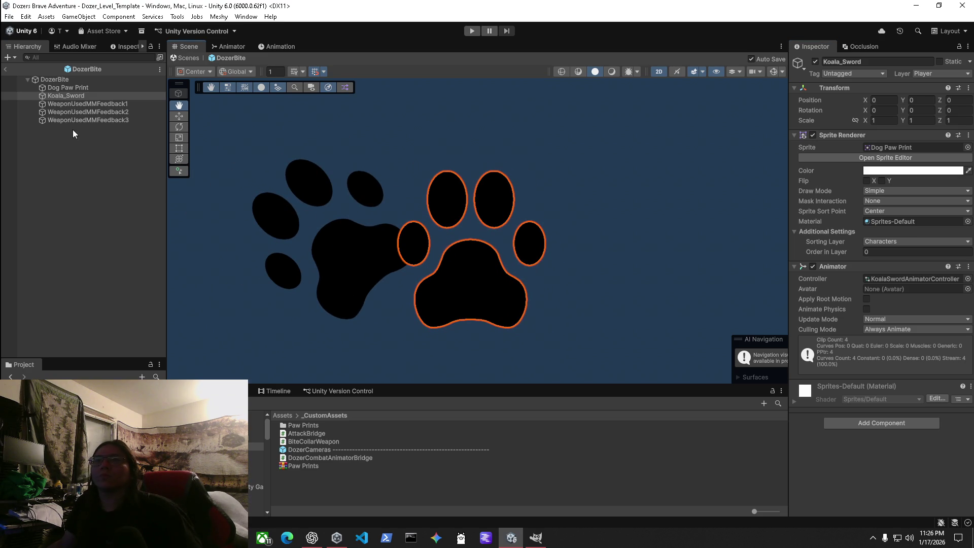
{"action": "left_click", "coordinate": [76, 88]}
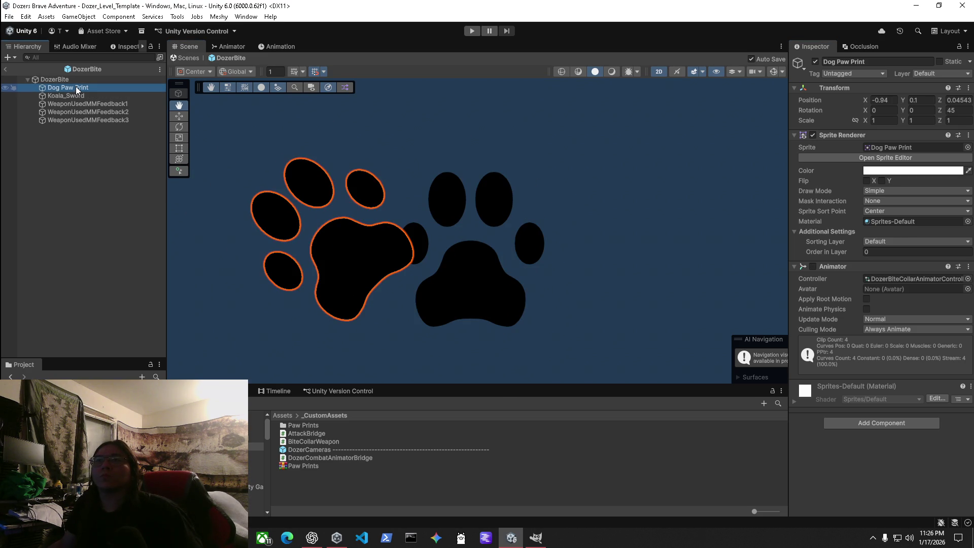
{"action": "left_click", "coordinate": [78, 95]}
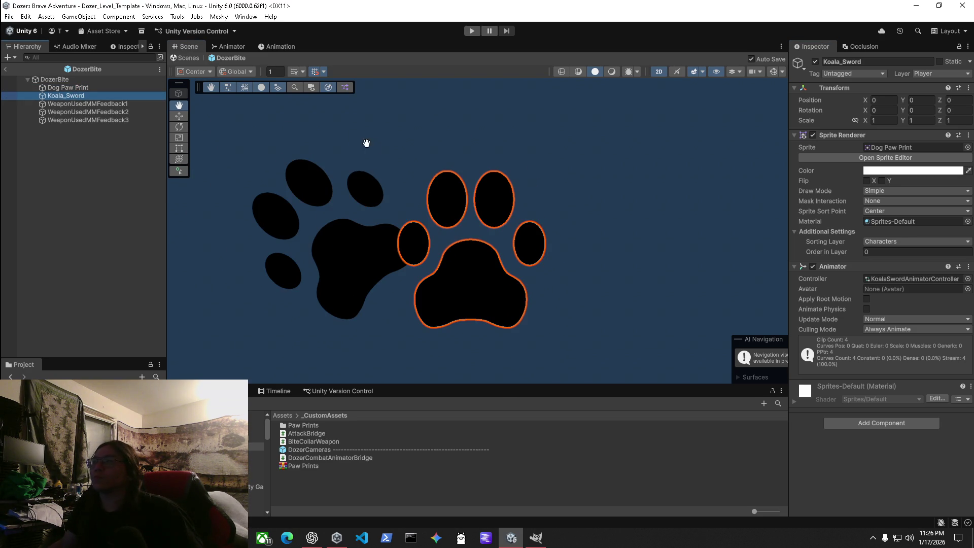
{"action": "left_click", "coordinate": [967, 147]}
{"action": "type", "text": "swso"}
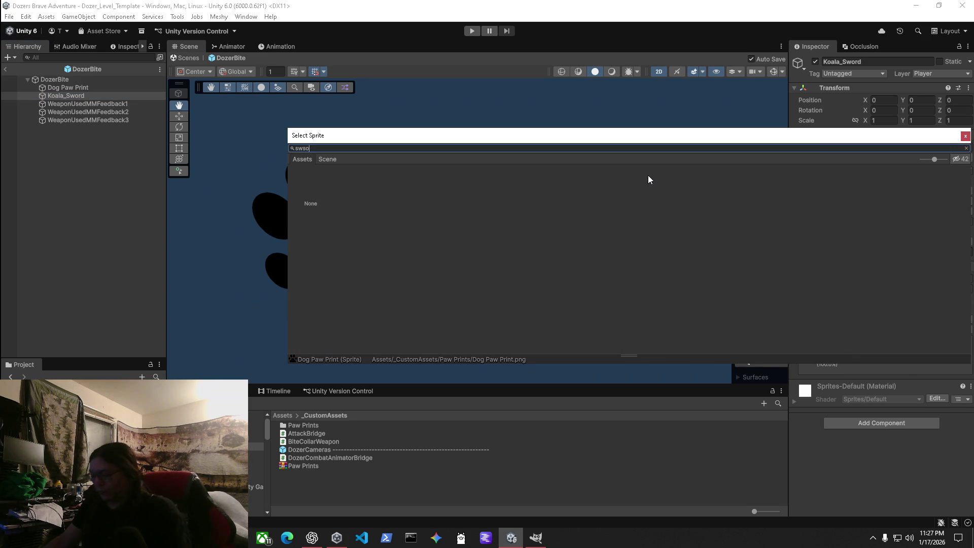
{"action": "key", "text": "BackSpace"}
{"action": "type", "text": "o"}
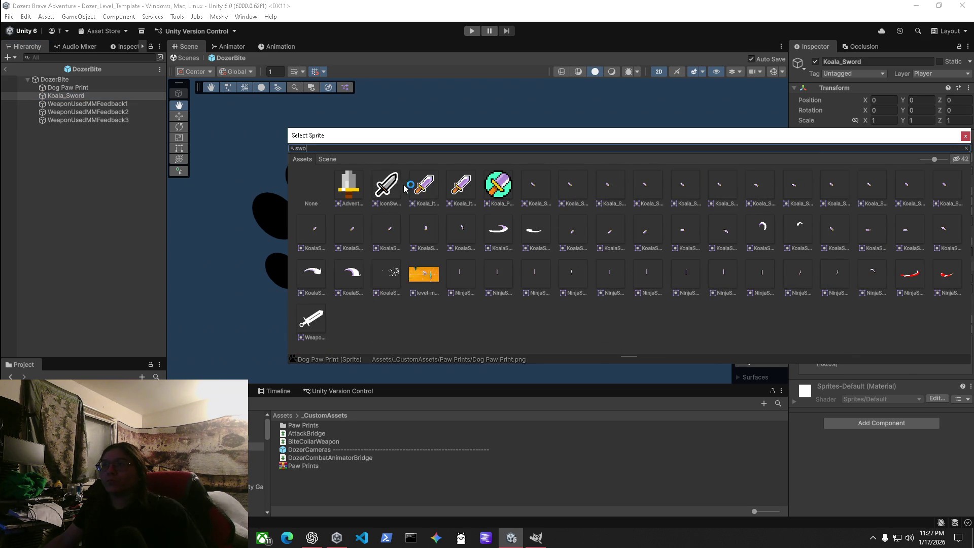
{"action": "left_click", "coordinate": [429, 186]}
{"action": "left_click", "coordinate": [460, 185]}
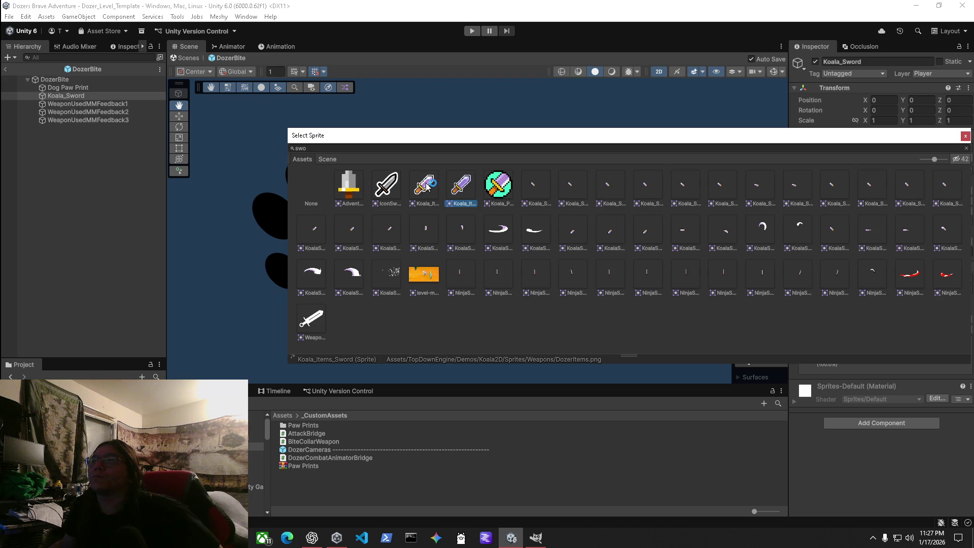
{"action": "key", "text": "Return"}
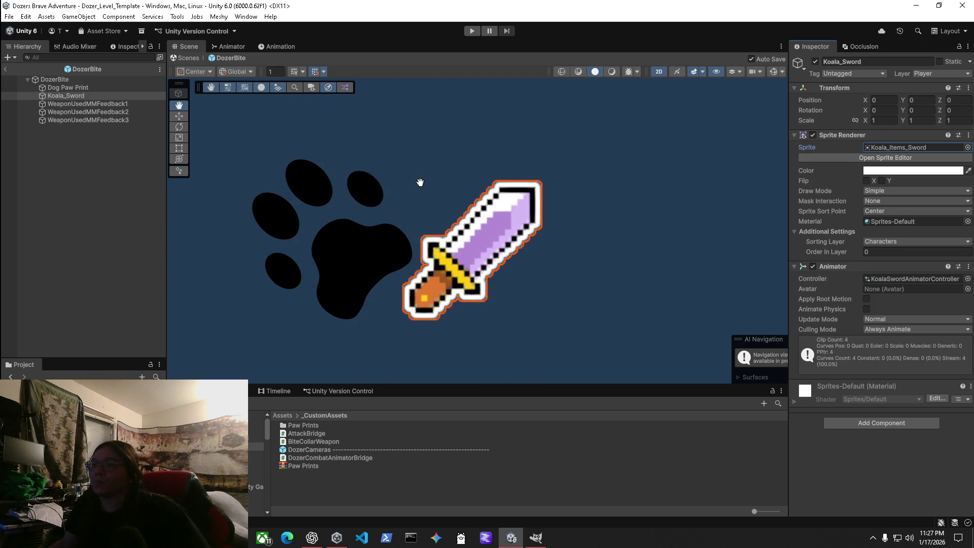
{"action": "key", "text": "ctrl+z"}
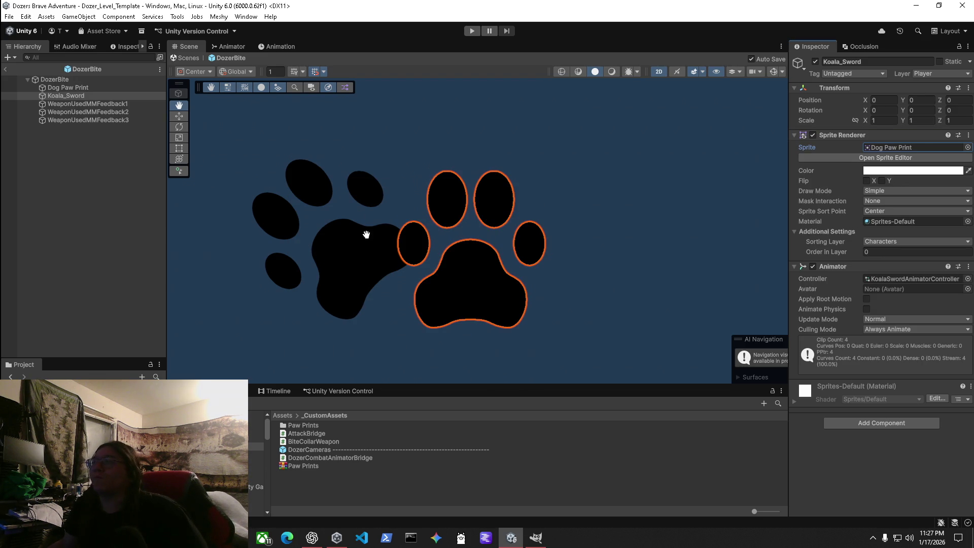
{"action": "left_click", "coordinate": [72, 87]}
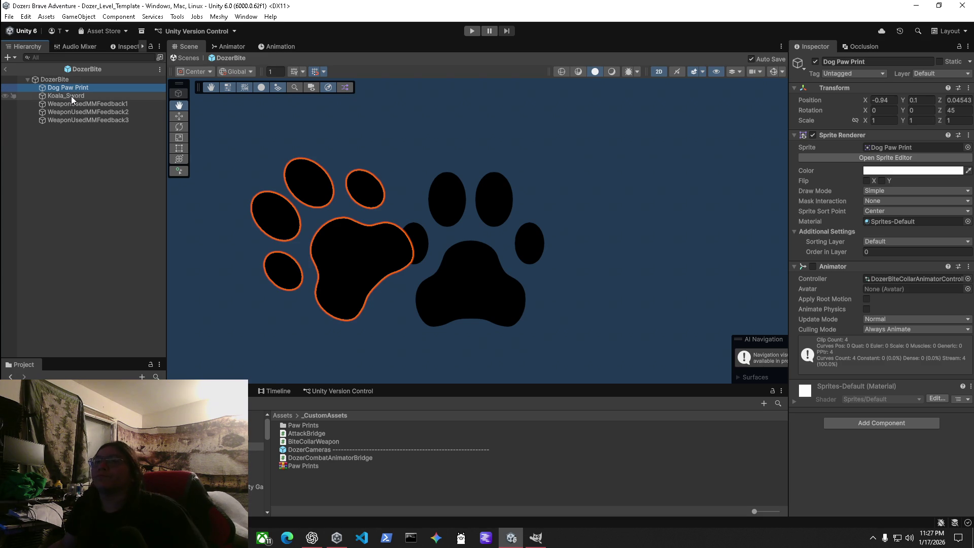
{"action": "left_click", "coordinate": [60, 80]}
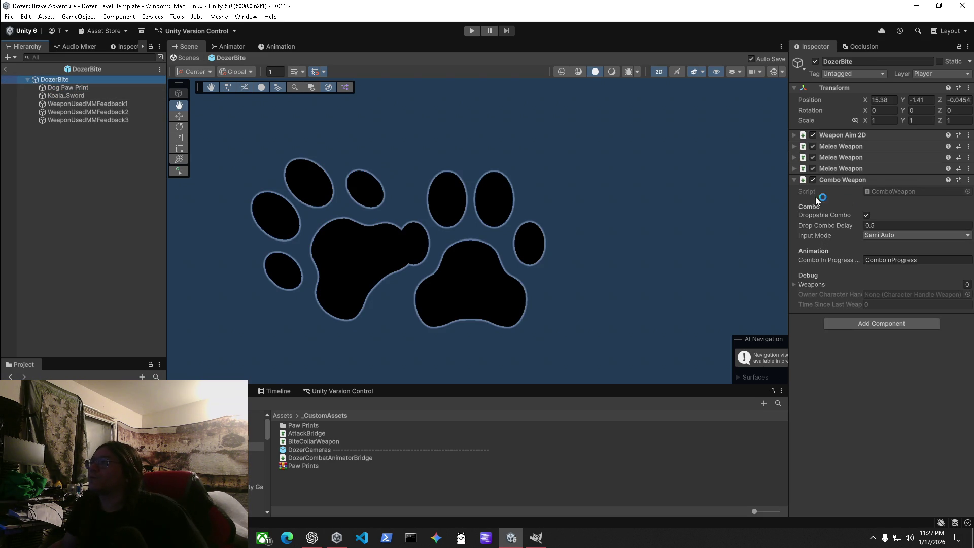
Step: Inspect DozerBite's Weapon Aim 2D and both Melee Weapon component settings
{"action": "left_click", "coordinate": [794, 136]}
{"action": "left_click", "coordinate": [794, 136]}
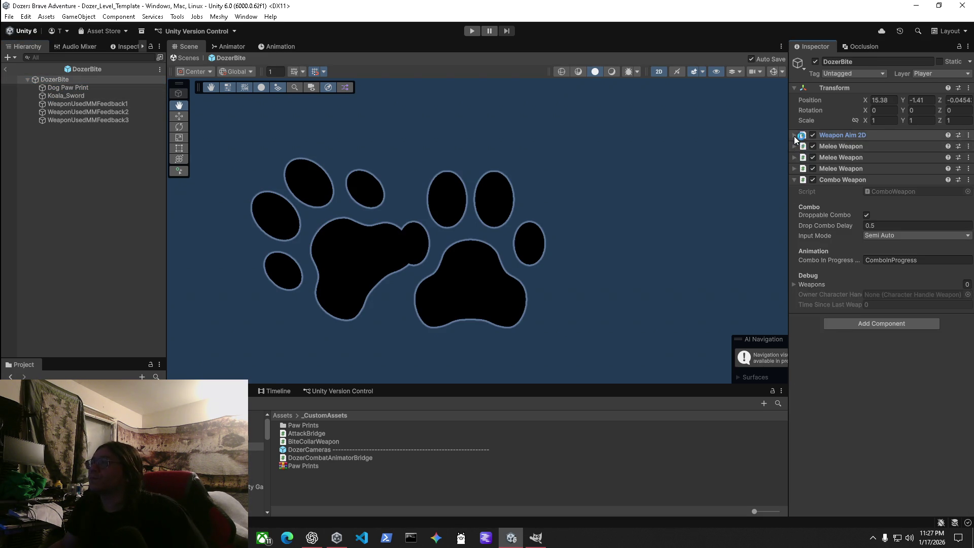
{"action": "left_click", "coordinate": [794, 147]}
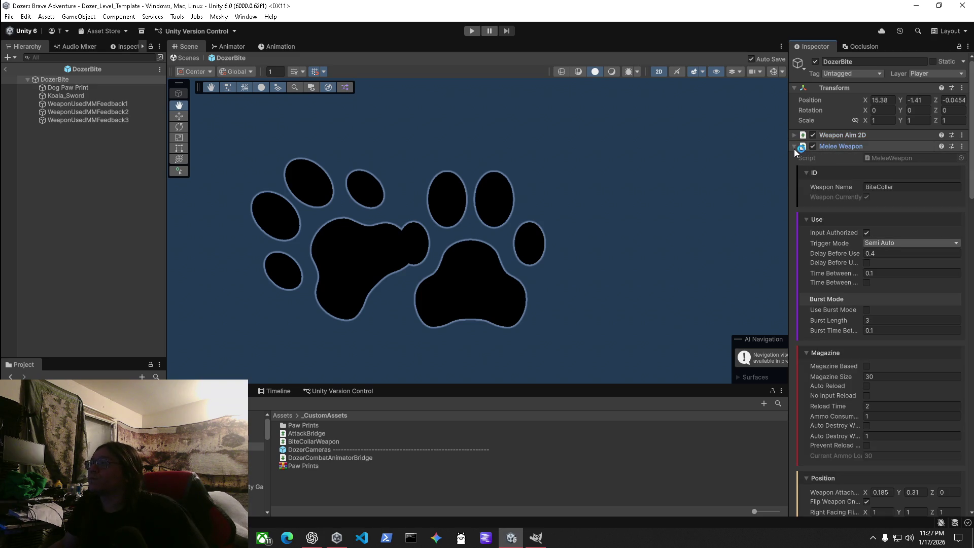
{"action": "left_click", "coordinate": [794, 147]}
{"action": "left_click", "coordinate": [795, 157]}
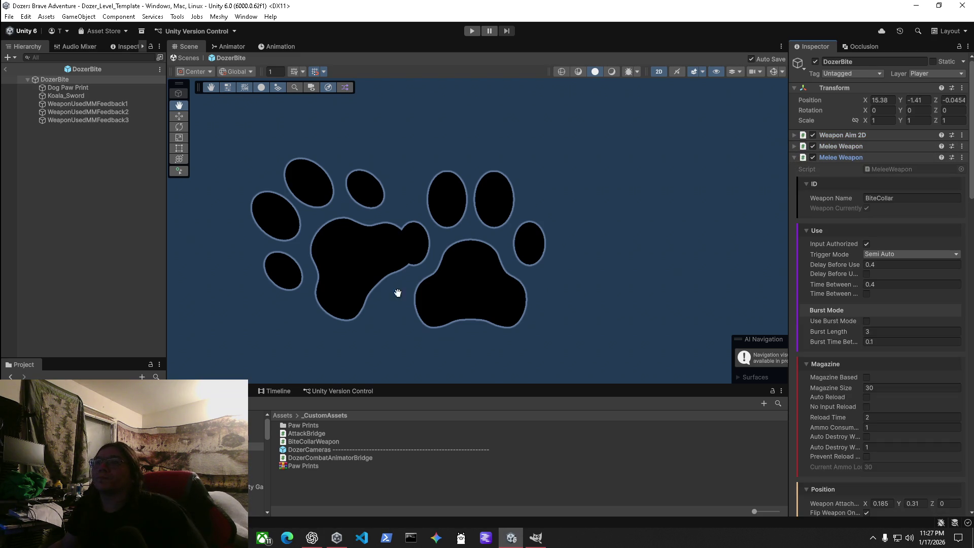
Step: Deactivate Koala_Sword, then select Dog Paw Print and switch to the Move tool
{"action": "left_click", "coordinate": [66, 96]}
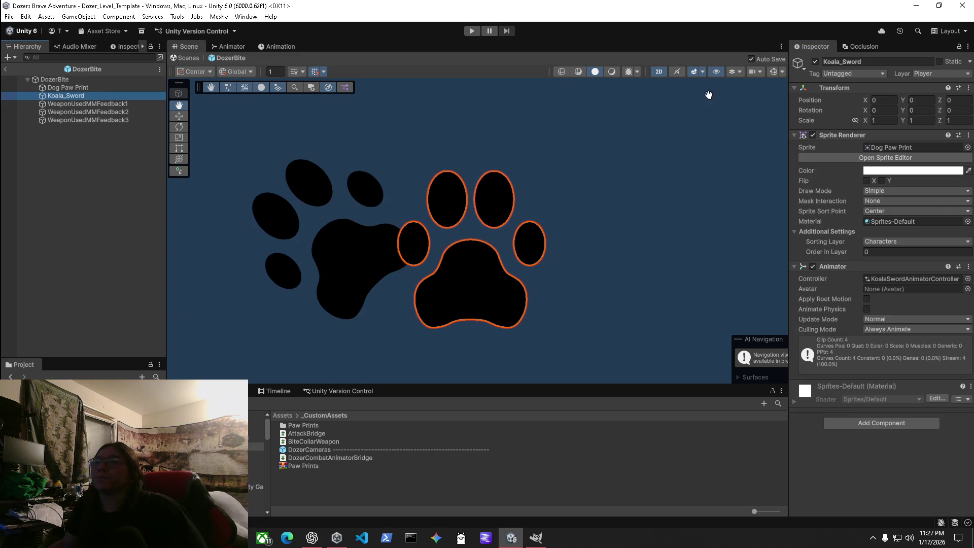
{"action": "left_click", "coordinate": [815, 62]}
{"action": "left_click", "coordinate": [66, 88]}
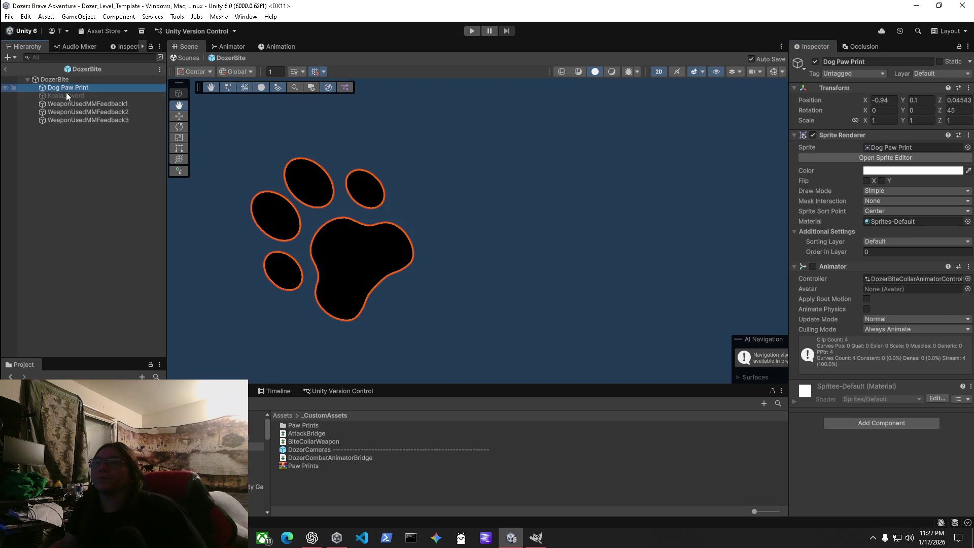
{"action": "scroll", "coordinate": [455, 279], "scroll_direction": "down", "scroll_amount": 5}
{"action": "key", "text": "w"}
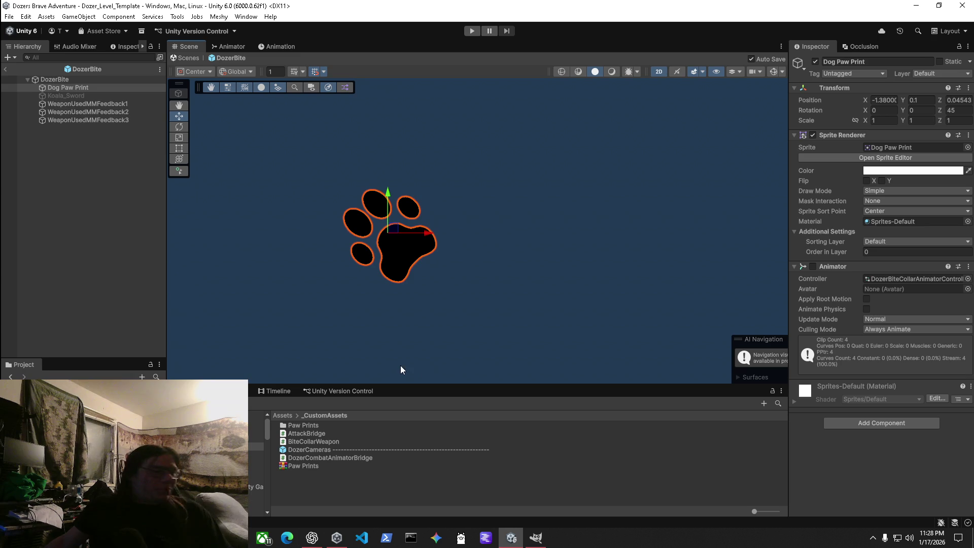
{"action": "mouse_move", "coordinate": [320, 537]}
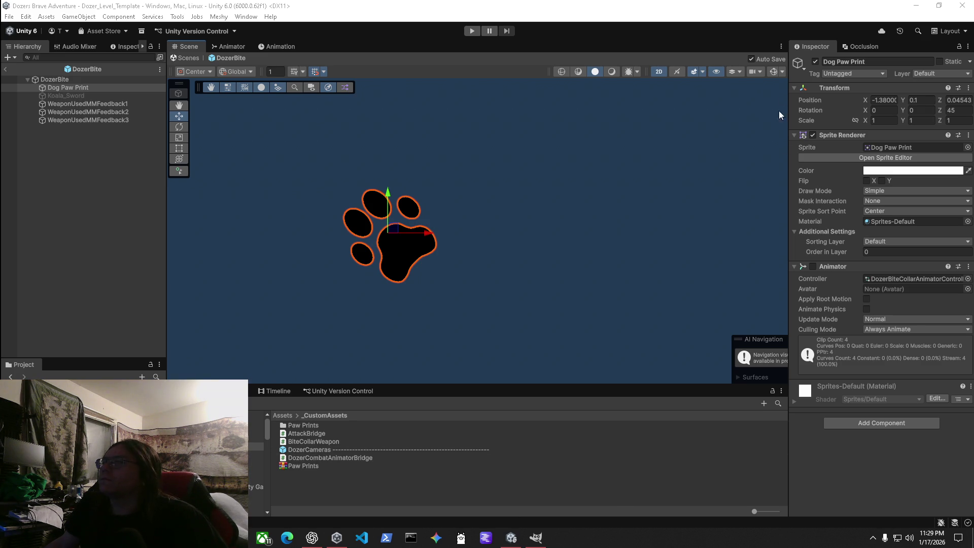
Step: Select DozerBite and go to the Melee Weapon's Start Animation field, currently Slash1
{"action": "left_click", "coordinate": [57, 80]}
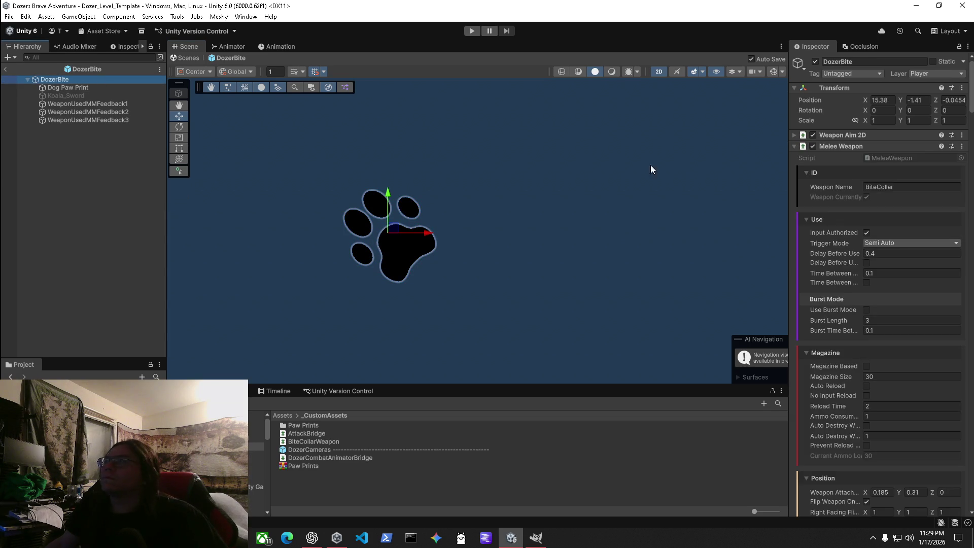
{"action": "scroll", "coordinate": [832, 315], "scroll_direction": "down", "scroll_amount": 5}
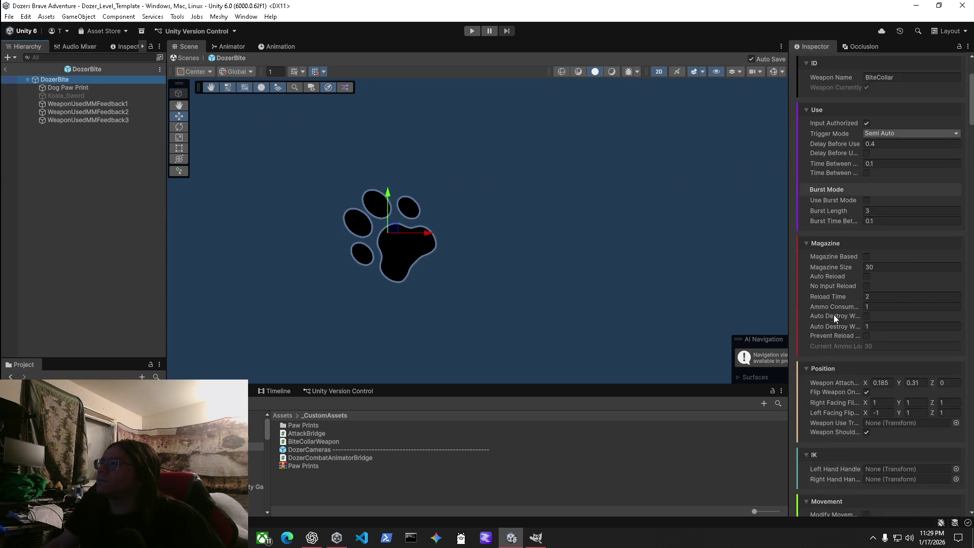
{"action": "scroll", "coordinate": [829, 314], "scroll_direction": "down", "scroll_amount": 5}
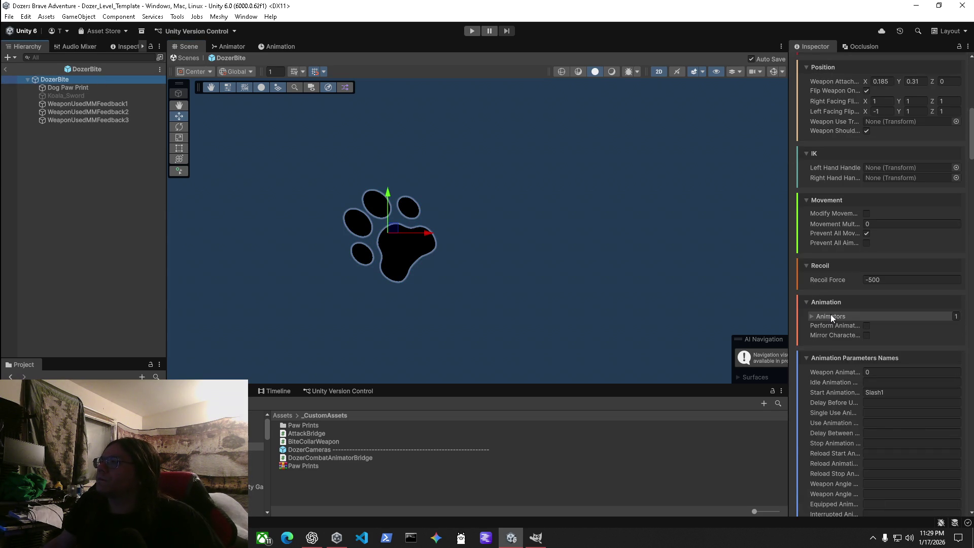
{"action": "scroll", "coordinate": [829, 335], "scroll_direction": "up", "scroll_amount": 1}
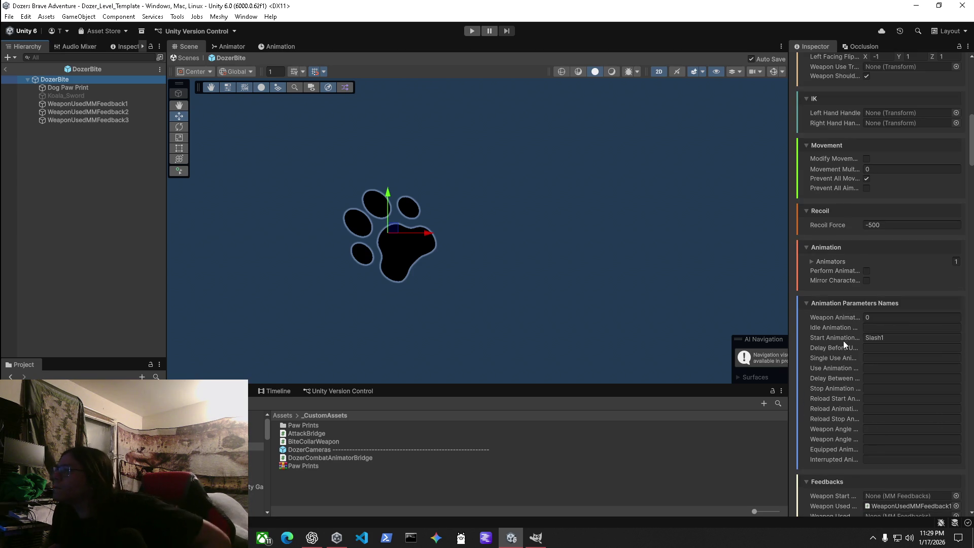
{"action": "mouse_move", "coordinate": [844, 335]}
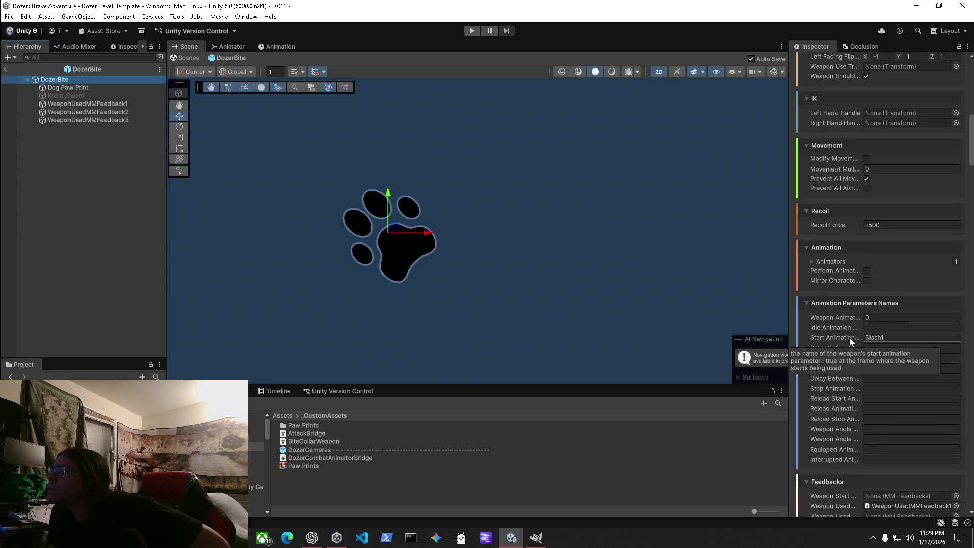
{"action": "left_click", "coordinate": [907, 337]}
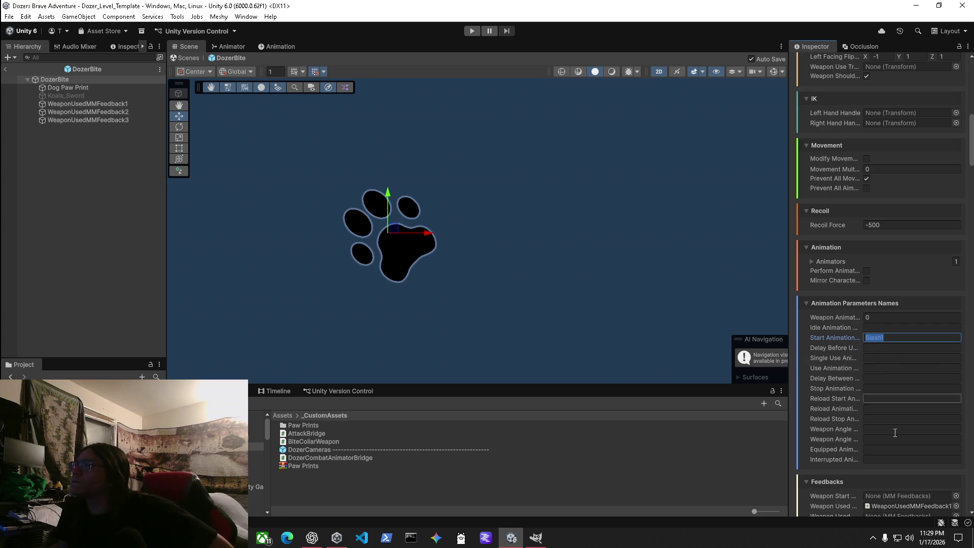
Step: Collapse the Melee Weapon ID section and review the animation parameter settings
{"action": "scroll", "coordinate": [885, 391], "scroll_direction": "down", "scroll_amount": 3}
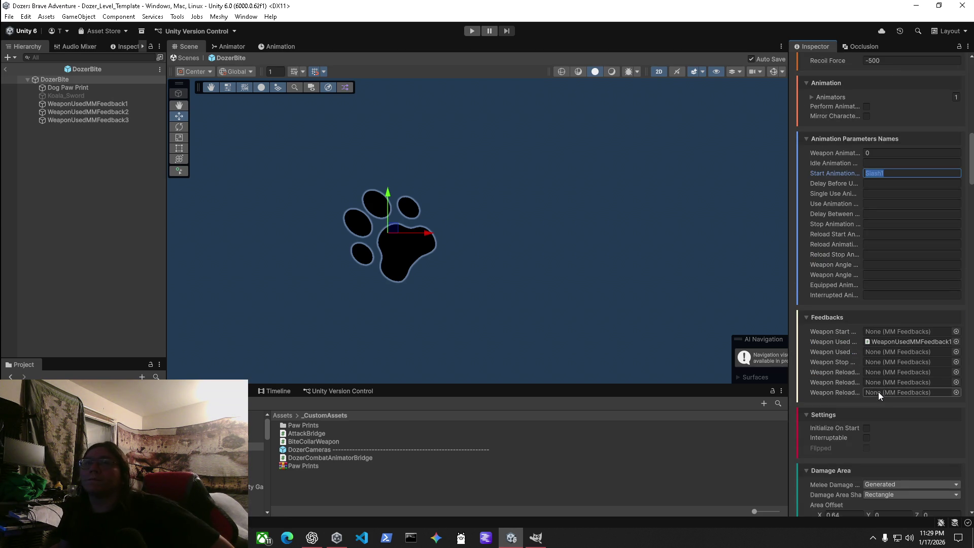
{"action": "scroll", "coordinate": [775, 331], "scroll_direction": "up", "scroll_amount": 3}
{"action": "scroll", "coordinate": [579, 246], "scroll_direction": "down", "scroll_amount": 3}
{"action": "scroll", "coordinate": [833, 220], "scroll_direction": "up", "scroll_amount": 6}
{"action": "scroll", "coordinate": [816, 235], "scroll_direction": "up", "scroll_amount": 5}
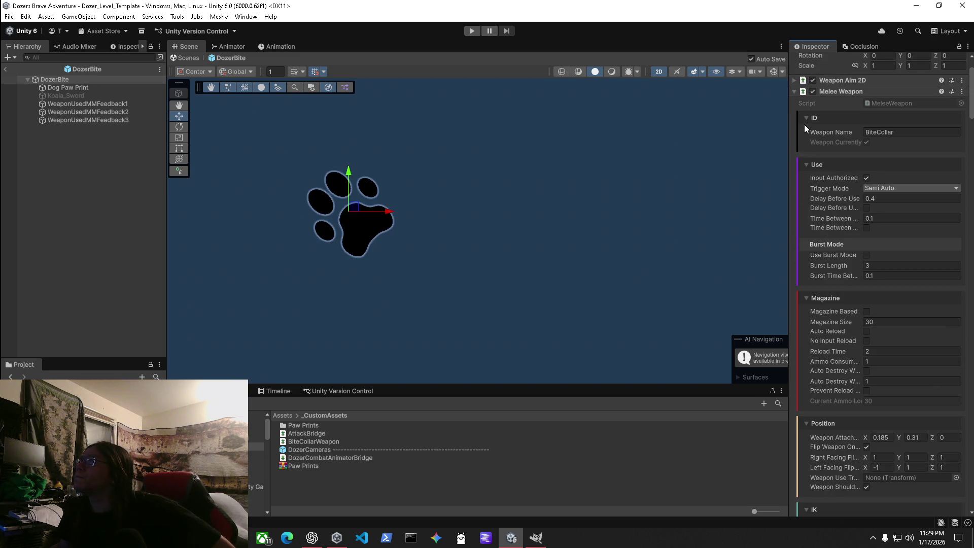
{"action": "left_click", "coordinate": [807, 117]}
{"action": "scroll", "coordinate": [829, 306], "scroll_direction": "up", "scroll_amount": 1}
{"action": "scroll", "coordinate": [830, 306], "scroll_direction": "down", "scroll_amount": 5}
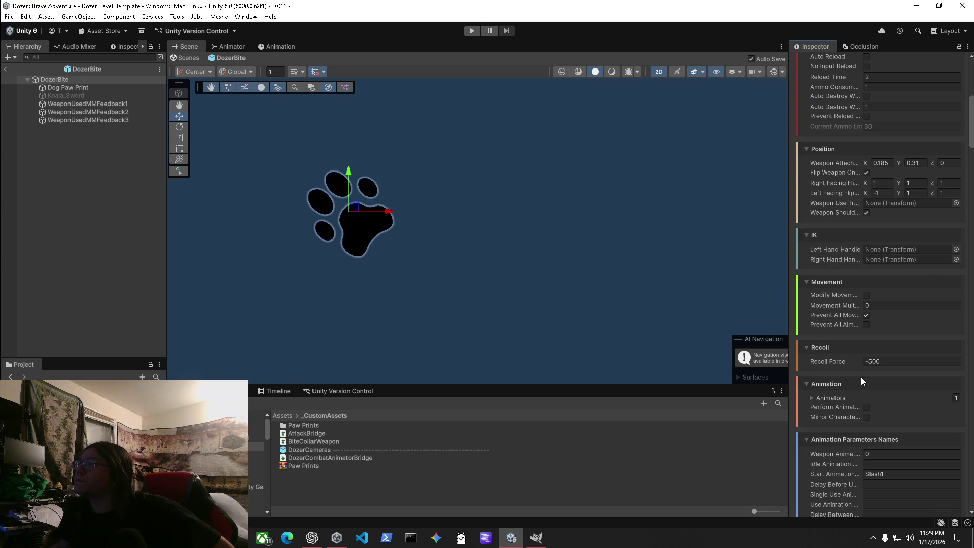
{"action": "scroll", "coordinate": [860, 376], "scroll_direction": "down", "scroll_amount": 3}
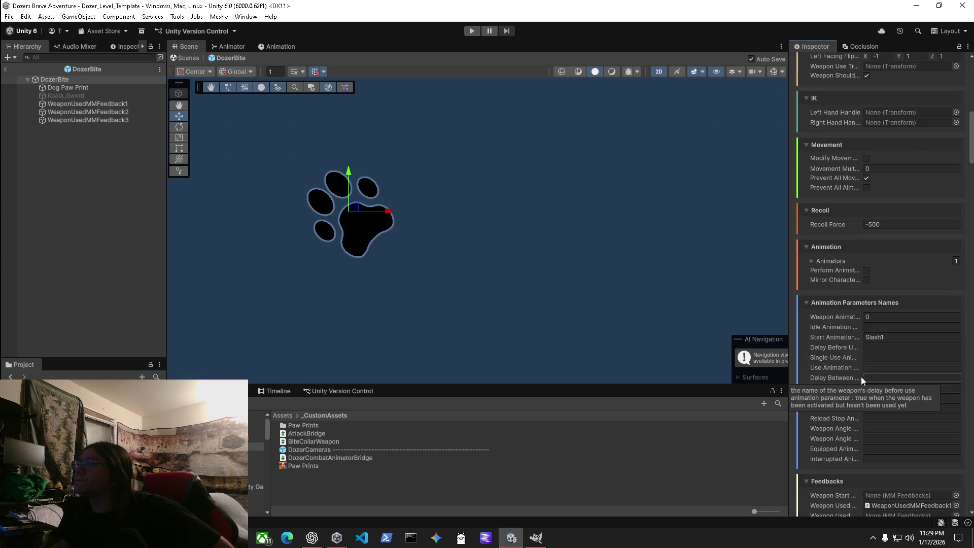
Step: Expand the weapon's Animators list and drag Koala_Sword into its element
{"action": "left_click", "coordinate": [811, 259]}
{"action": "left_click", "coordinate": [907, 274]}
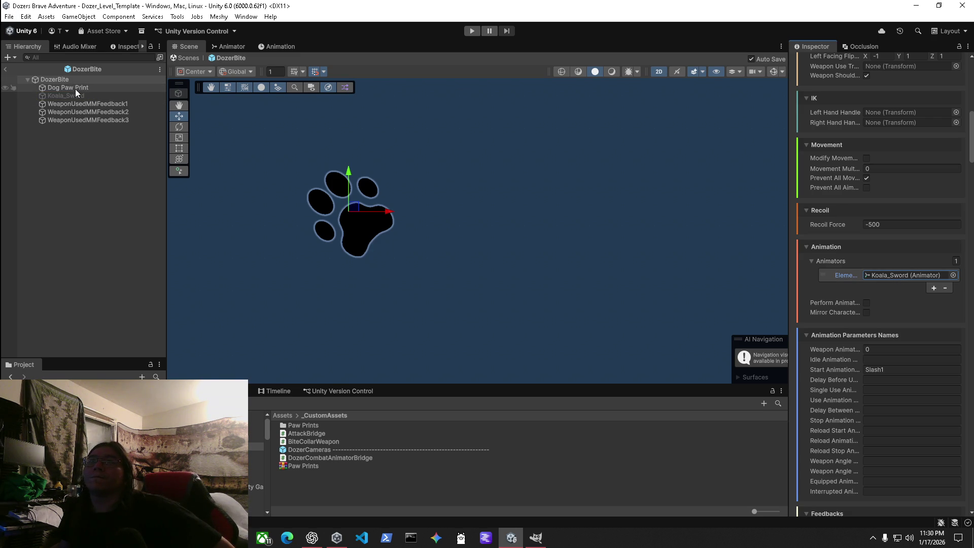
{"action": "mouse_move", "coordinate": [58, 92]}
{"action": "left_mouse_down"}
{"action": "mouse_move", "coordinate": [112, 95]}
{"action": "mouse_move", "coordinate": [899, 271]}
{"action": "left_mouse_up"}
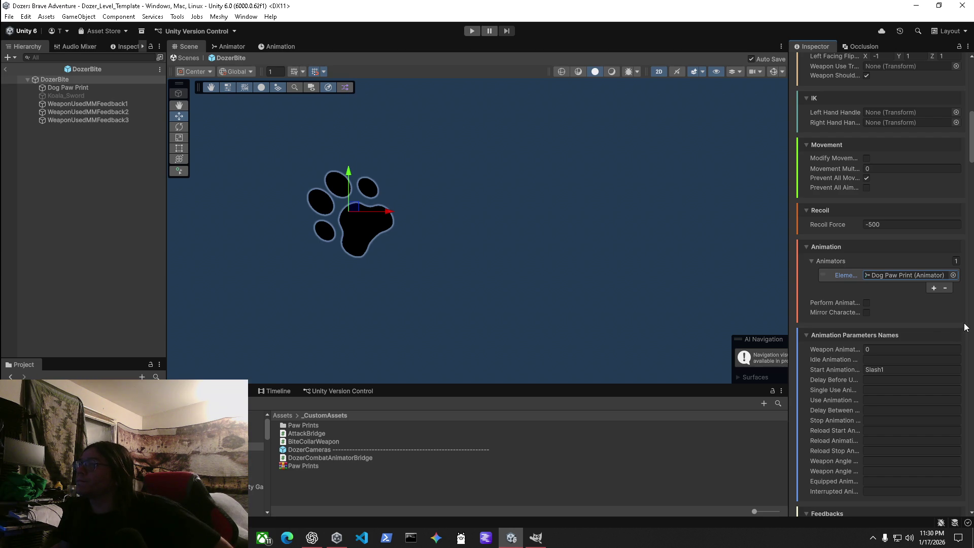
Step: Widen the Inspector, disable Perform Animator Sanity Checks and enable Mirror Character Animator Parameters
{"action": "left_click", "coordinate": [867, 302]}
{"action": "mouse_move", "coordinate": [789, 272]}
{"action": "left_mouse_down"}
{"action": "mouse_move", "coordinate": [524, 250]}
{"action": "mouse_move", "coordinate": [619, 260]}
{"action": "left_mouse_up"}
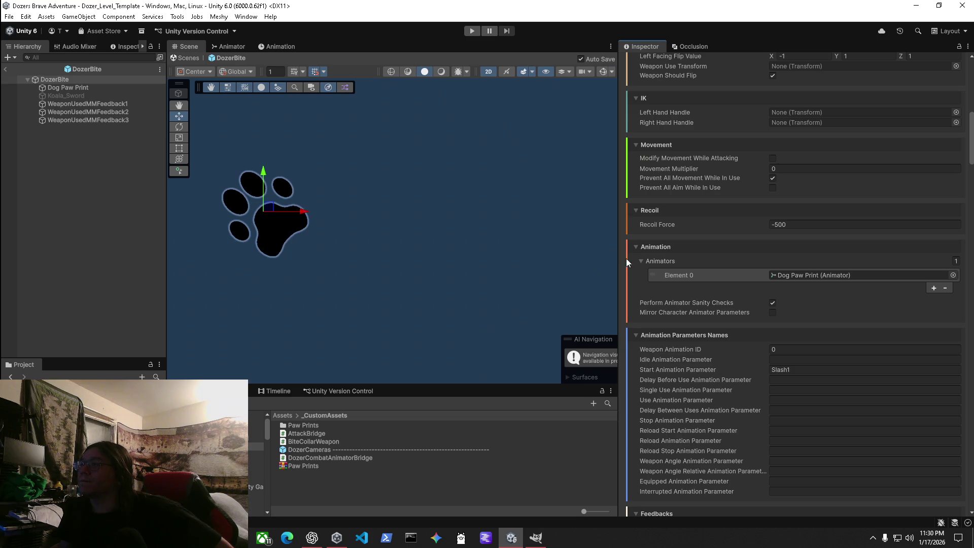
{"action": "left_click", "coordinate": [772, 304]}
{"action": "left_click", "coordinate": [773, 312]}
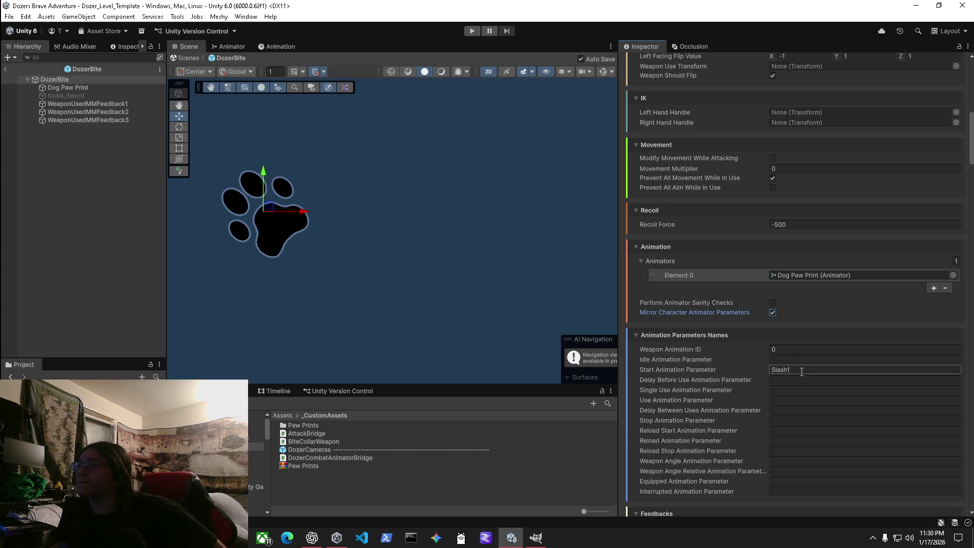
Step: Change the Start Animation parameter from Slash1 to 'Dozer'
{"action": "key", "text": "ctrl+a"}
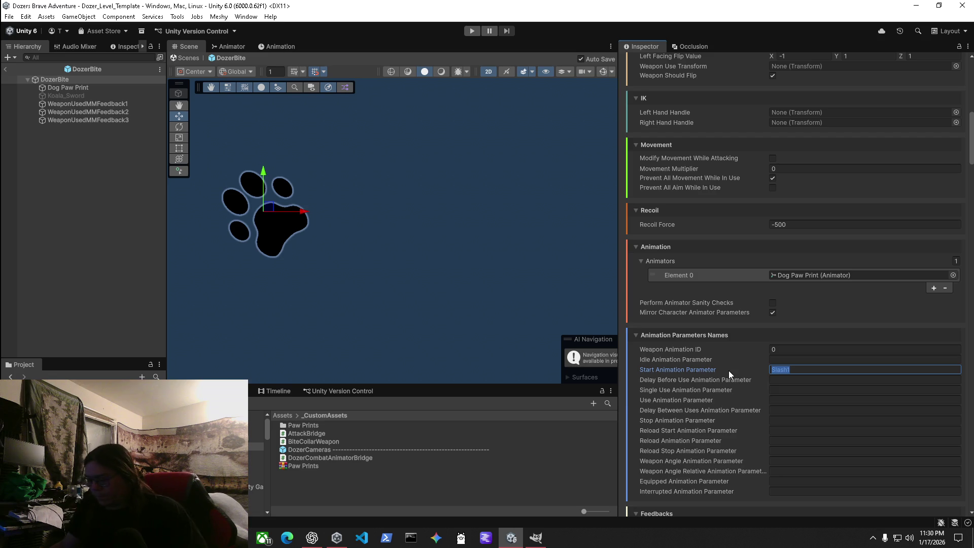
{"action": "type", "text": "Dozer"}
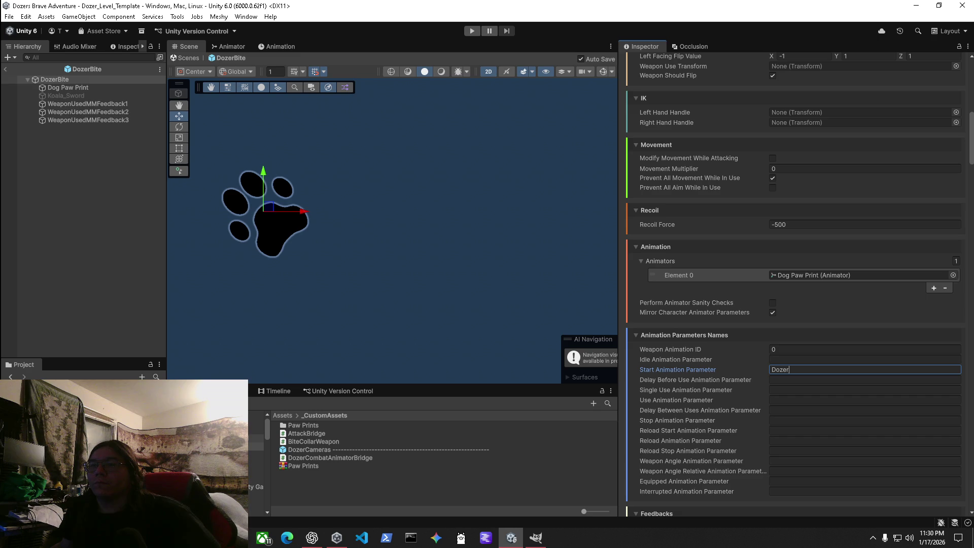
{"action": "key", "text": "Return"}
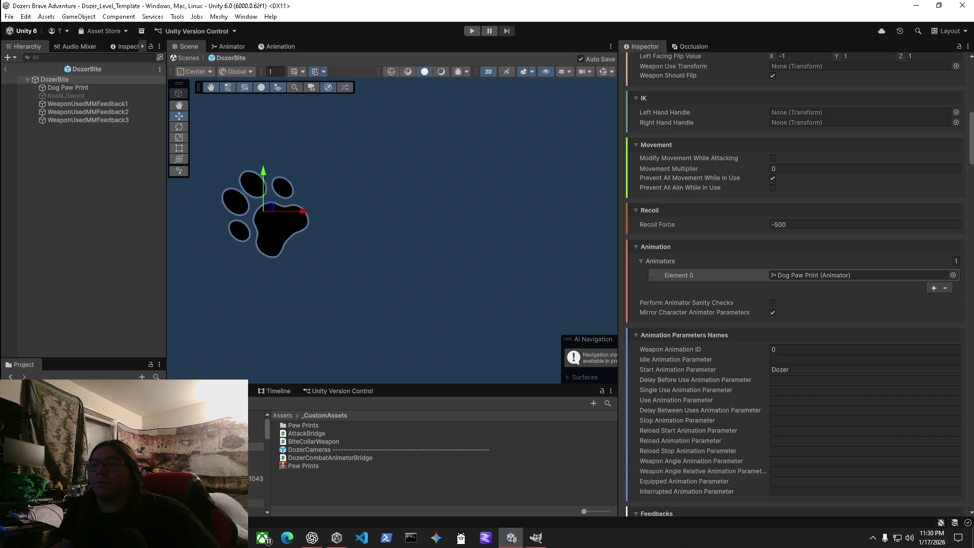
Step: Browse to _DozerModels > SSpritesheets > Animations and inspect the Dozer_Pooping clip
{"action": "left_click", "coordinate": [256, 494]}
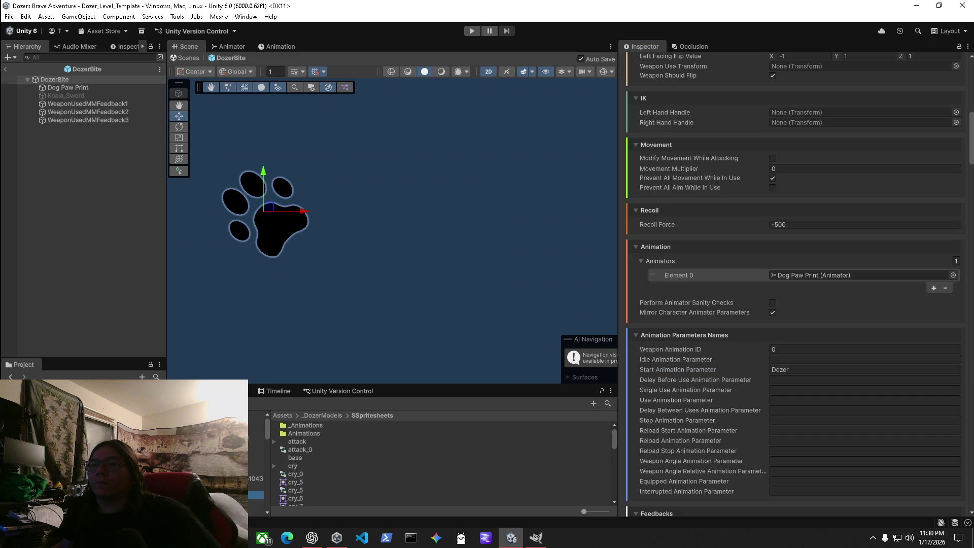
{"action": "scroll", "coordinate": [347, 475], "scroll_direction": "down", "scroll_amount": 5}
{"action": "scroll", "coordinate": [343, 476], "scroll_direction": "up", "scroll_amount": 3}
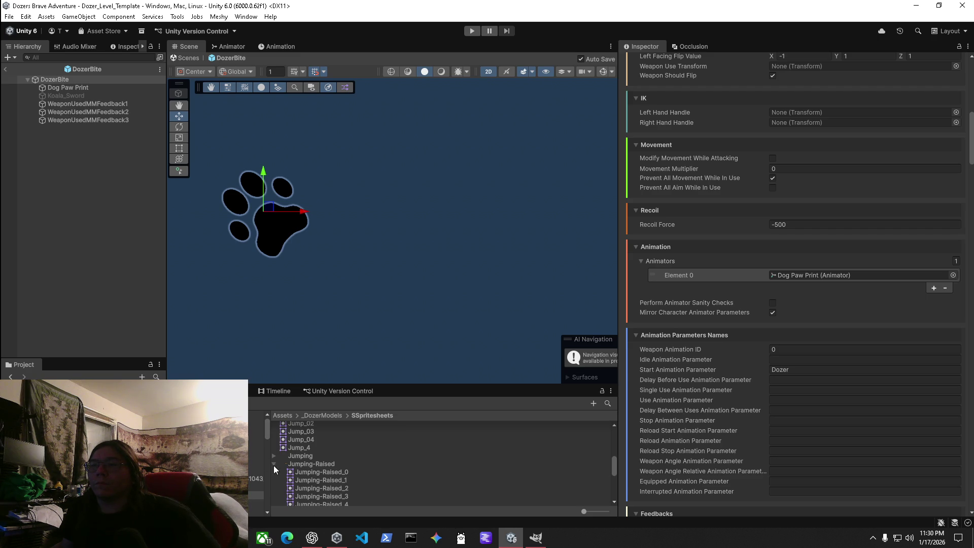
{"action": "scroll", "coordinate": [274, 462], "scroll_direction": "up", "scroll_amount": 5}
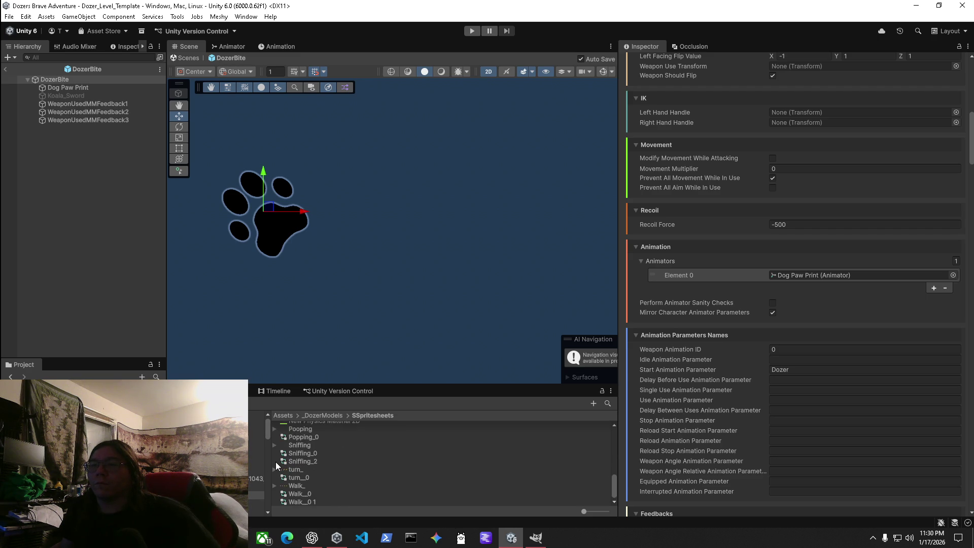
{"action": "scroll", "coordinate": [311, 472], "scroll_direction": "up", "scroll_amount": 3}
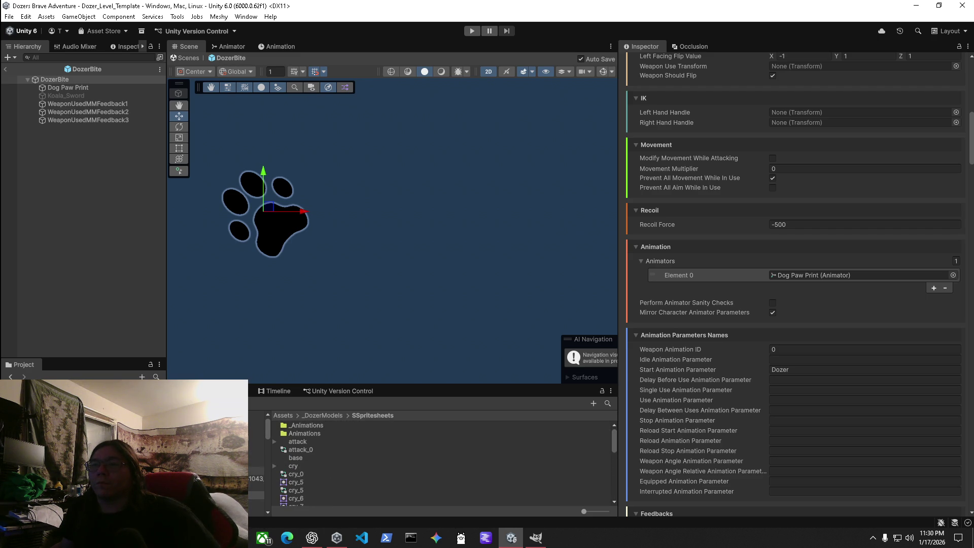
{"action": "double_click", "coordinate": [304, 425]}
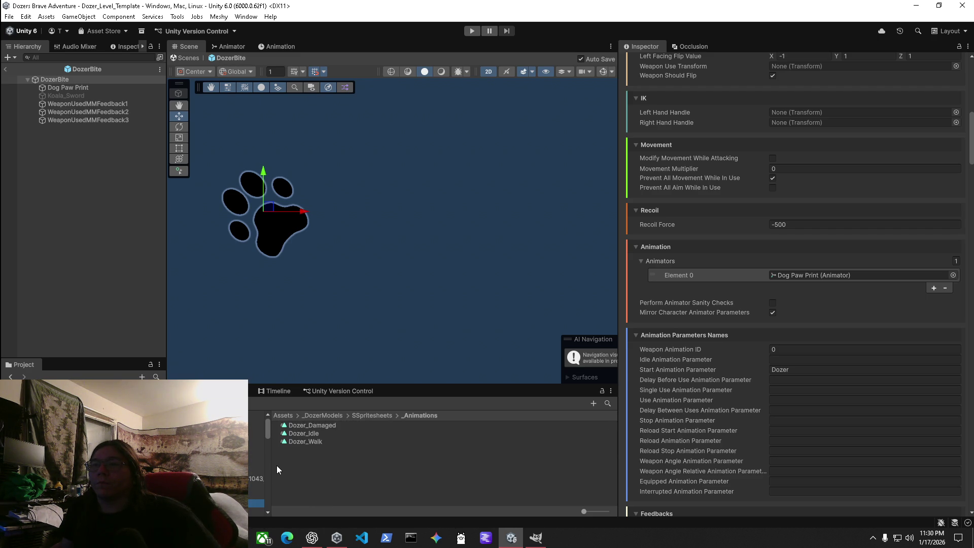
{"action": "left_click", "coordinate": [256, 510]}
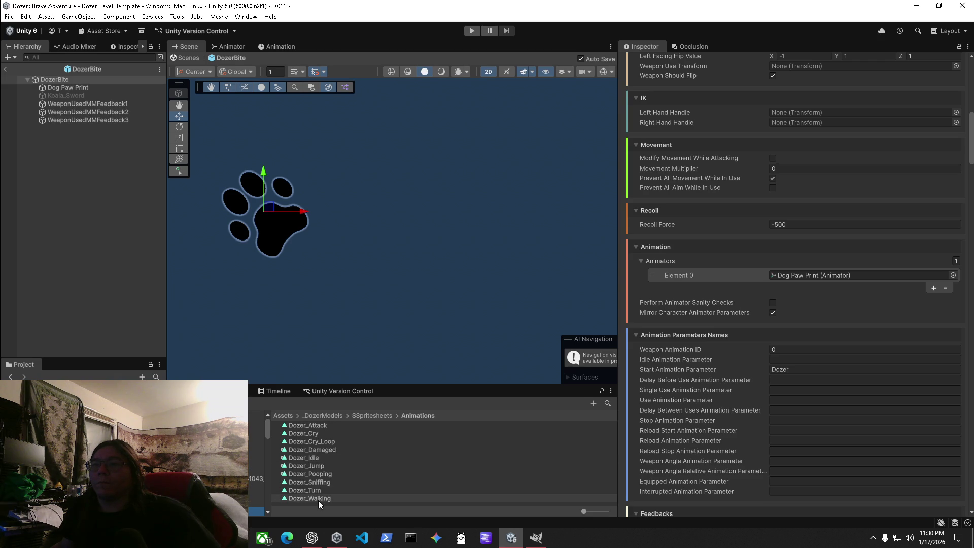
{"action": "left_click", "coordinate": [321, 475]}
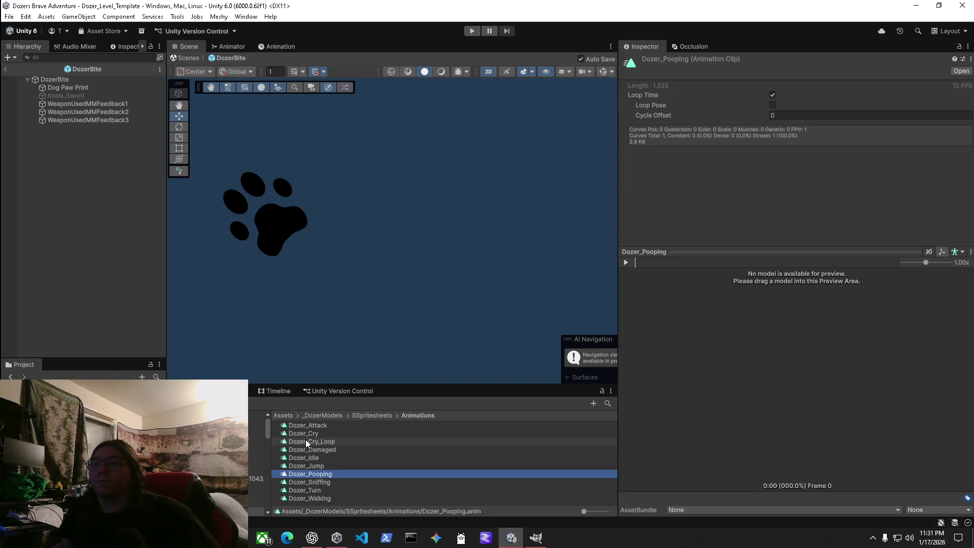
{"action": "left_click", "coordinate": [56, 80]}
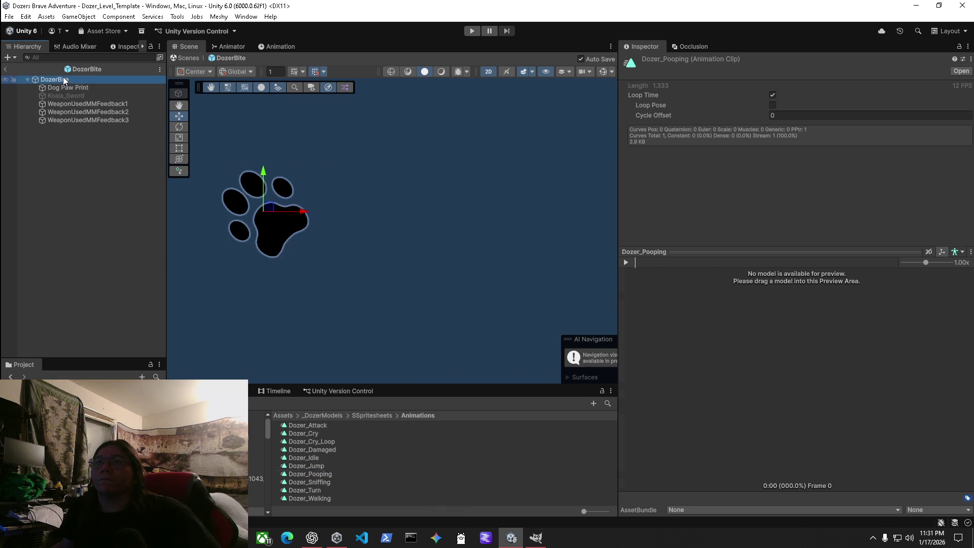
Step: Remove the Dog Paw Print animator element from the weapon's Animators list
{"action": "scroll", "coordinate": [821, 349], "scroll_direction": "down", "scroll_amount": 10}
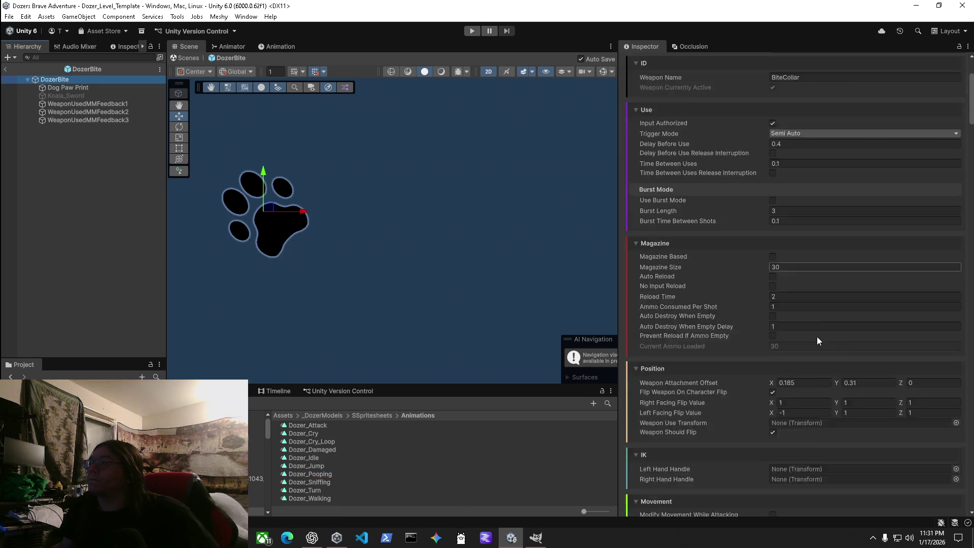
{"action": "scroll", "coordinate": [832, 467], "scroll_direction": "down", "scroll_amount": 4}
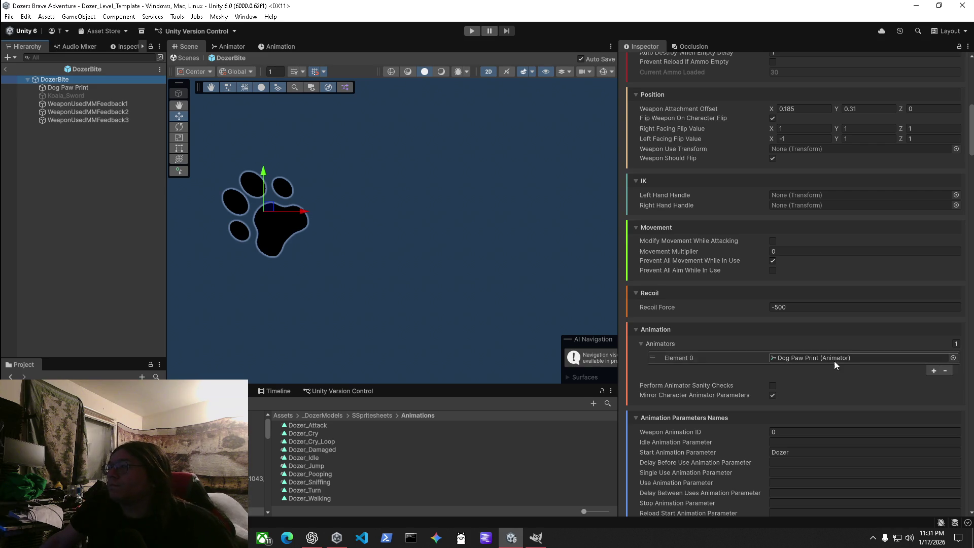
{"action": "left_click", "coordinate": [944, 371]}
Step: Set the Start Animation parameter to Dozer_Attack and start Play mode to test it
{"action": "scroll", "coordinate": [835, 393], "scroll_direction": "down", "scroll_amount": 3}
{"action": "left_click", "coordinate": [802, 370]}
{"action": "key", "text": "End"}
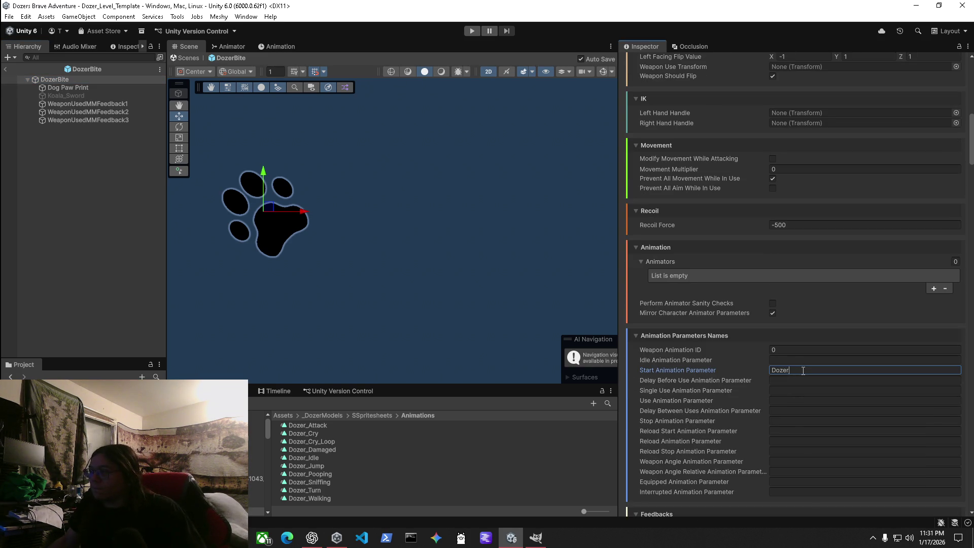
{"action": "type", "text": "_Attack"}
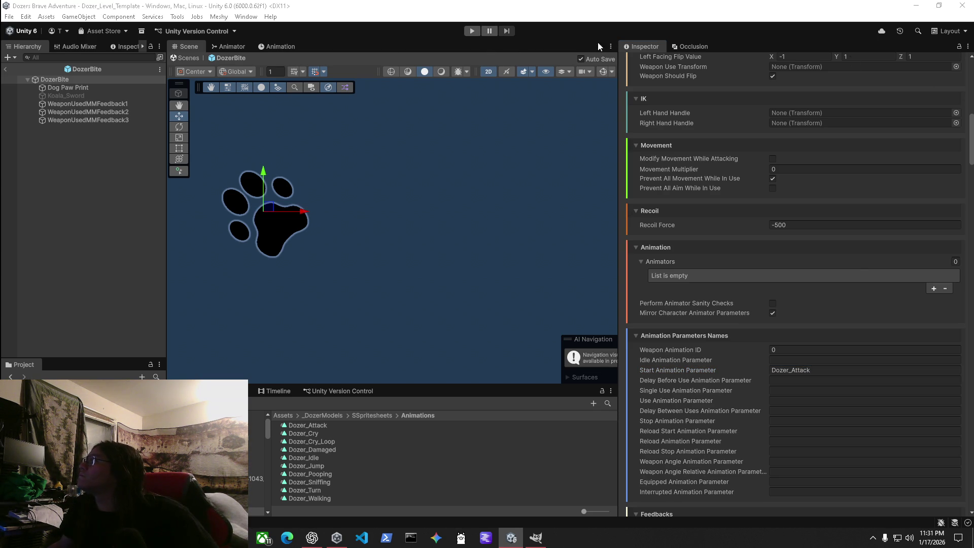
{"action": "left_click", "coordinate": [472, 31]}
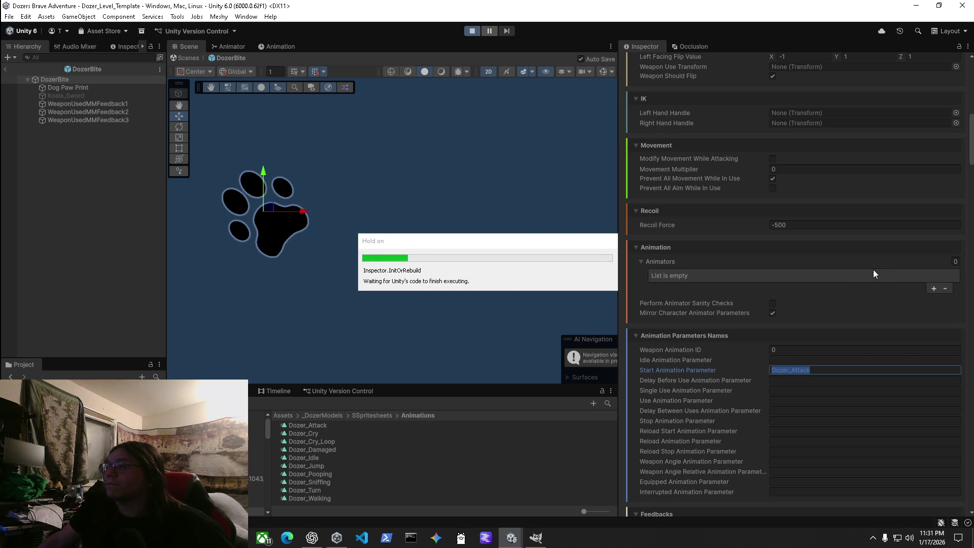
Step: With the game running, select Dog Paw Print in the Hierarchy to check its Animator
{"action": "key", "text": "alt+Tab"}
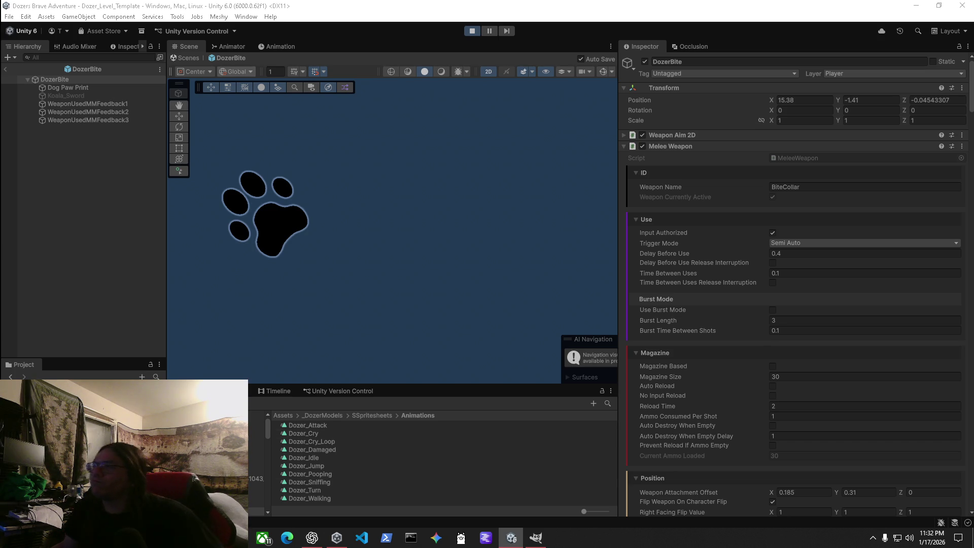
{"action": "key", "text": "super"}
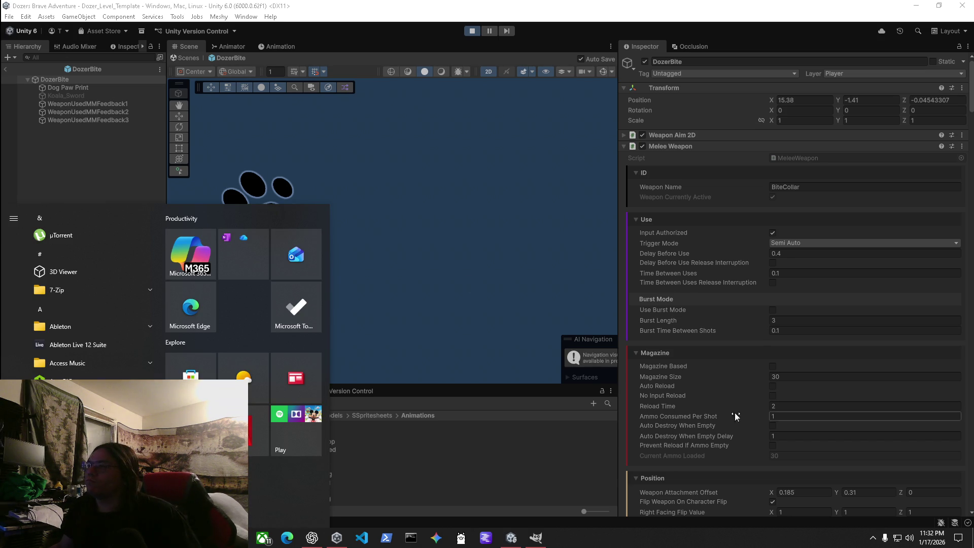
{"action": "scroll", "coordinate": [713, 361], "scroll_direction": "down", "scroll_amount": 10}
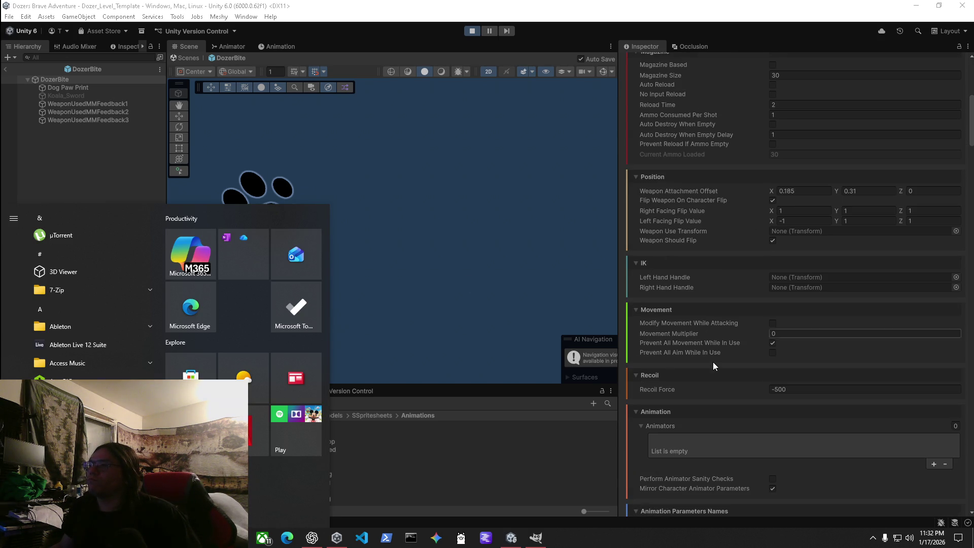
{"action": "left_click", "coordinate": [69, 89]}
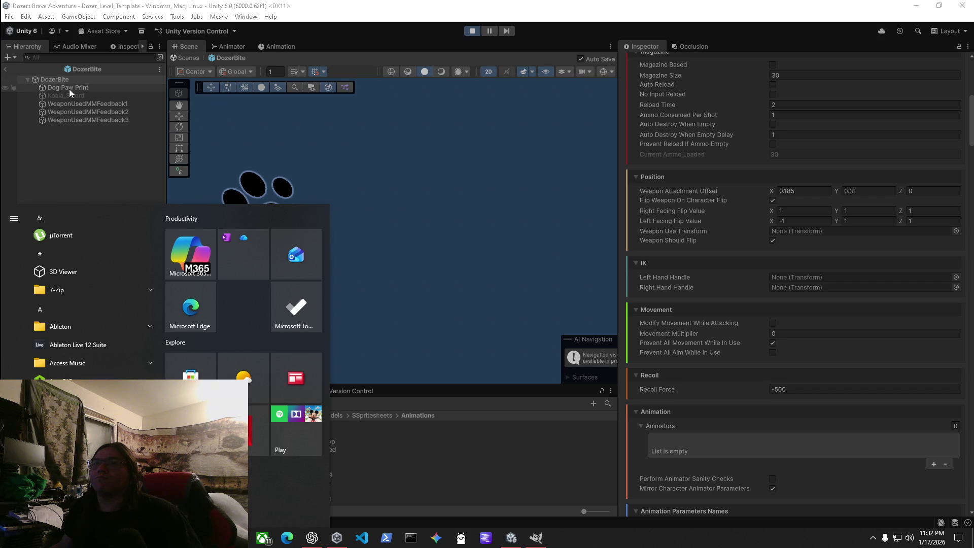